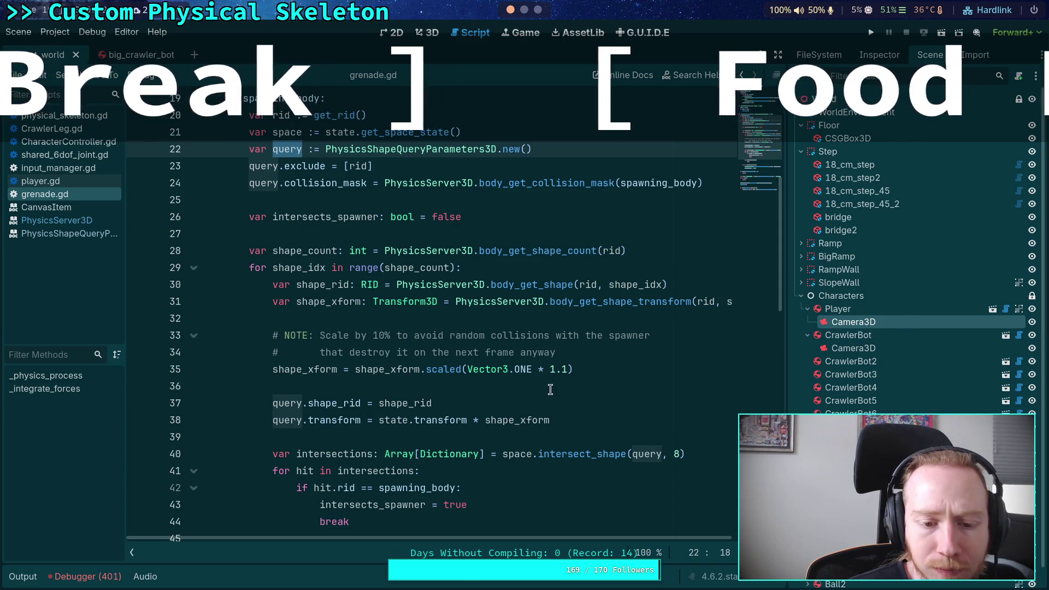
Comment out line 35 of grenade.gd, which scales shape_xform by 1.1
scroll(573, 382, down, 1)
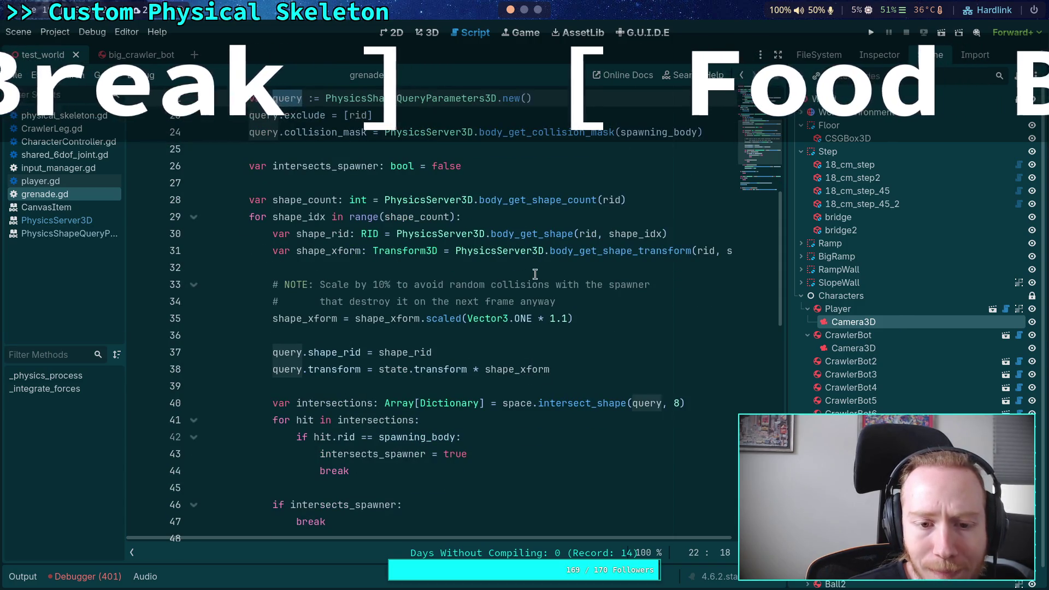
click(550, 267)
click(680, 237)
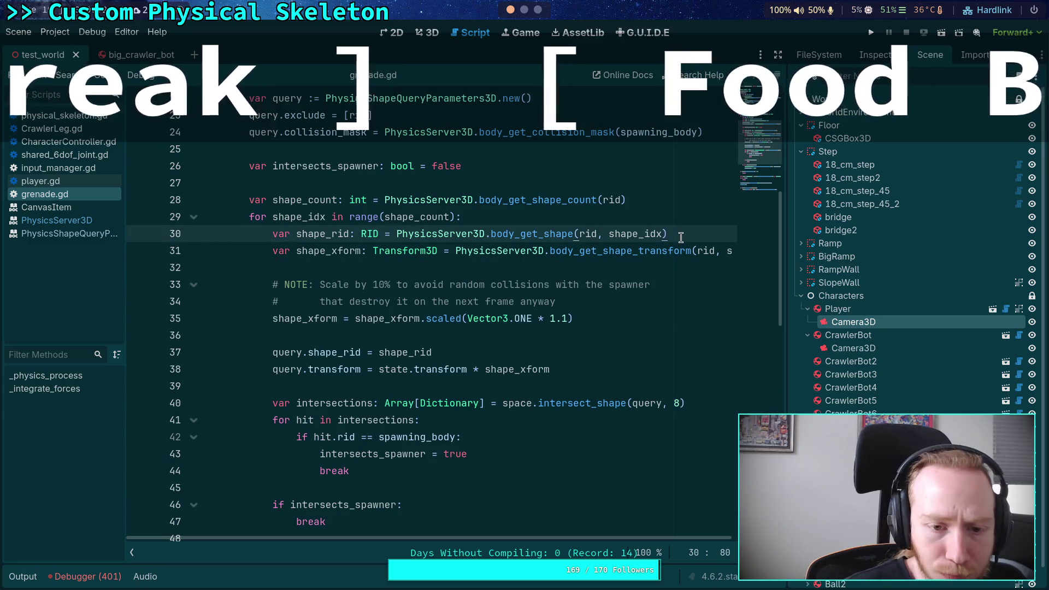
key(Return)
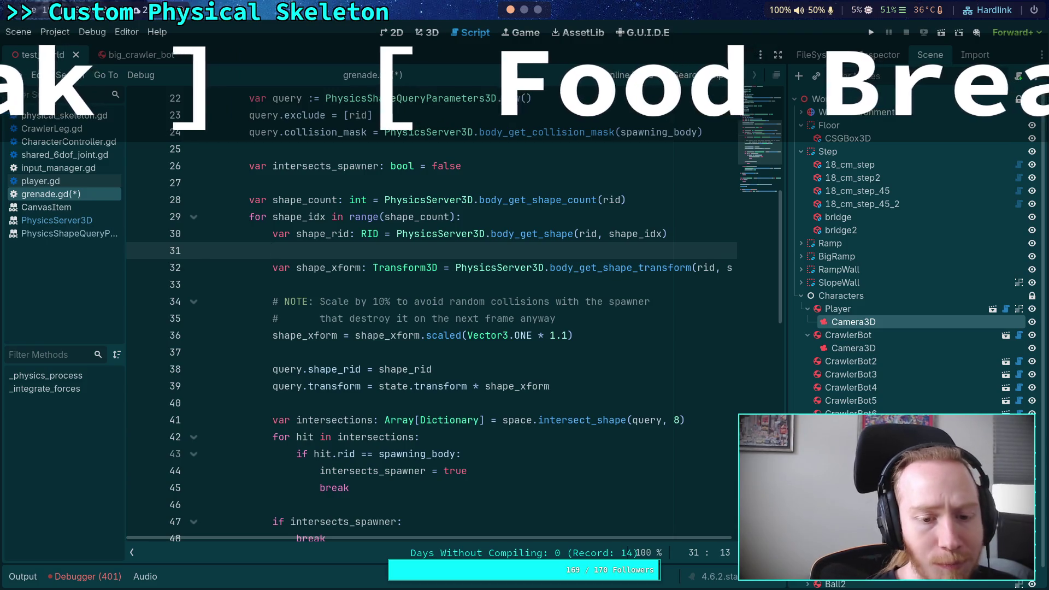
key(BackSpace)
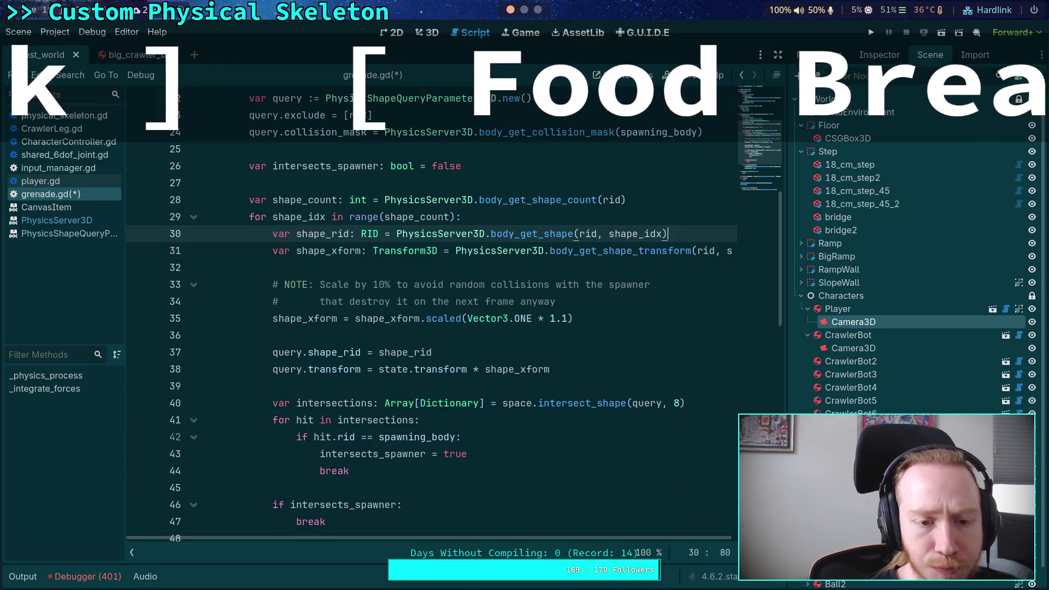
click(270, 319)
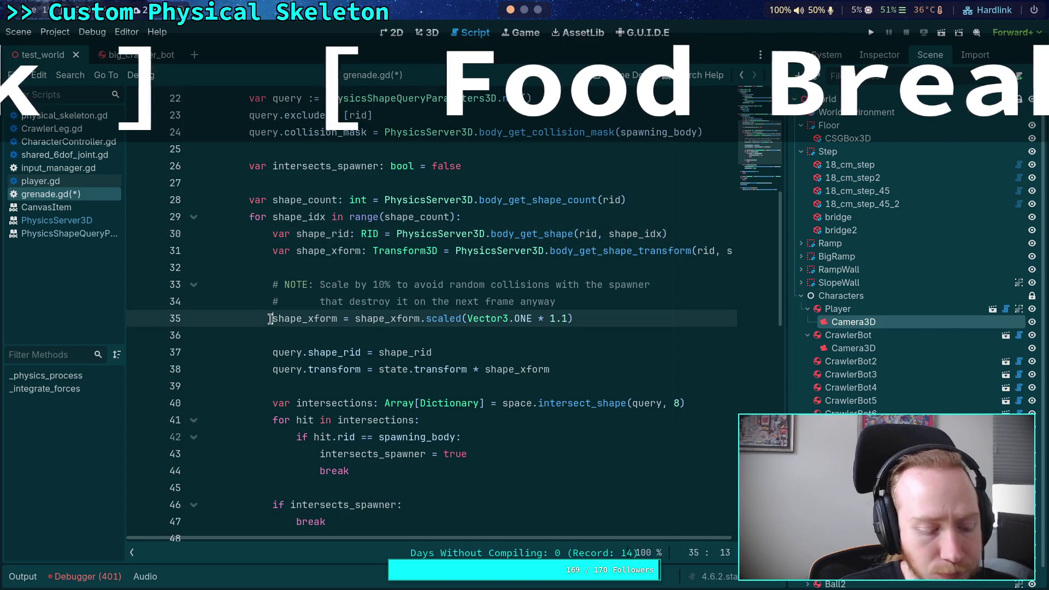
key(ctrl+k)
click(538, 350)
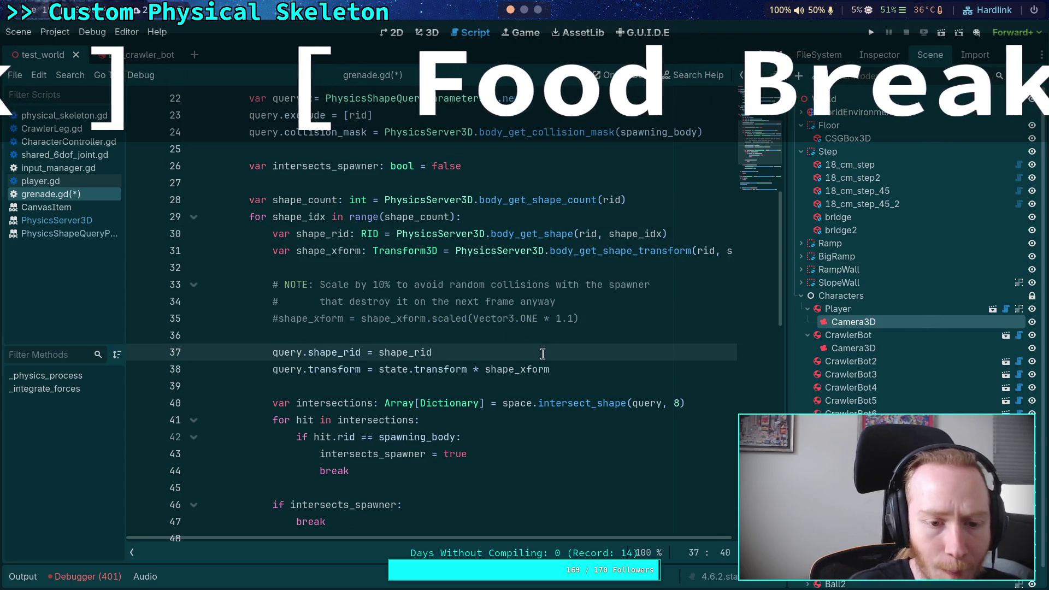
Add 'query.margin = PhysicsServer3D.shape_get_margin(shape_rid)' below line 37 and run the game
key(Return)
text(query.s)
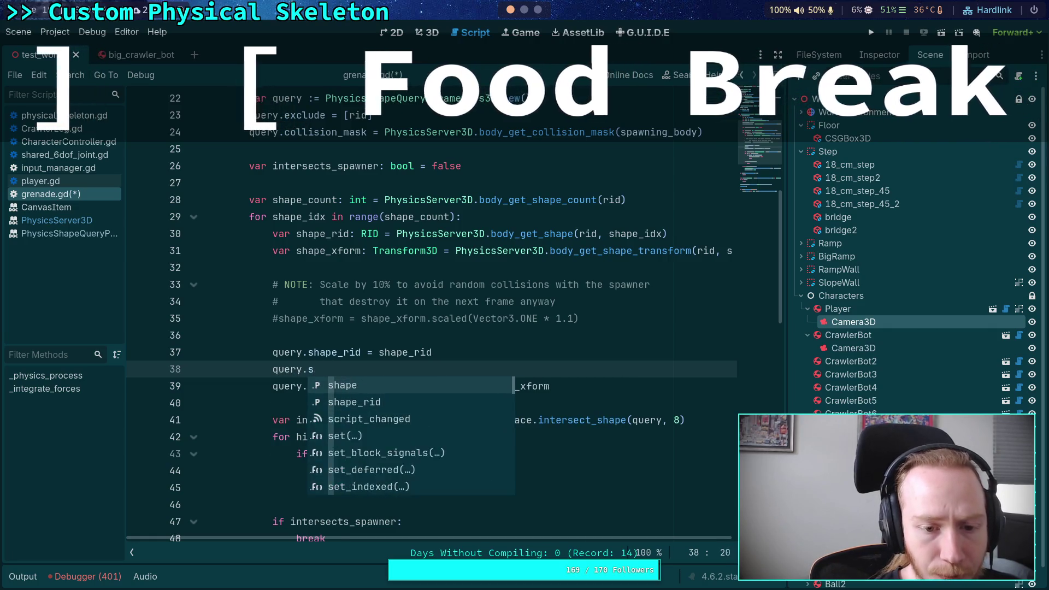
key(BackSpace)
text(mar)
key(Return)
text(=)
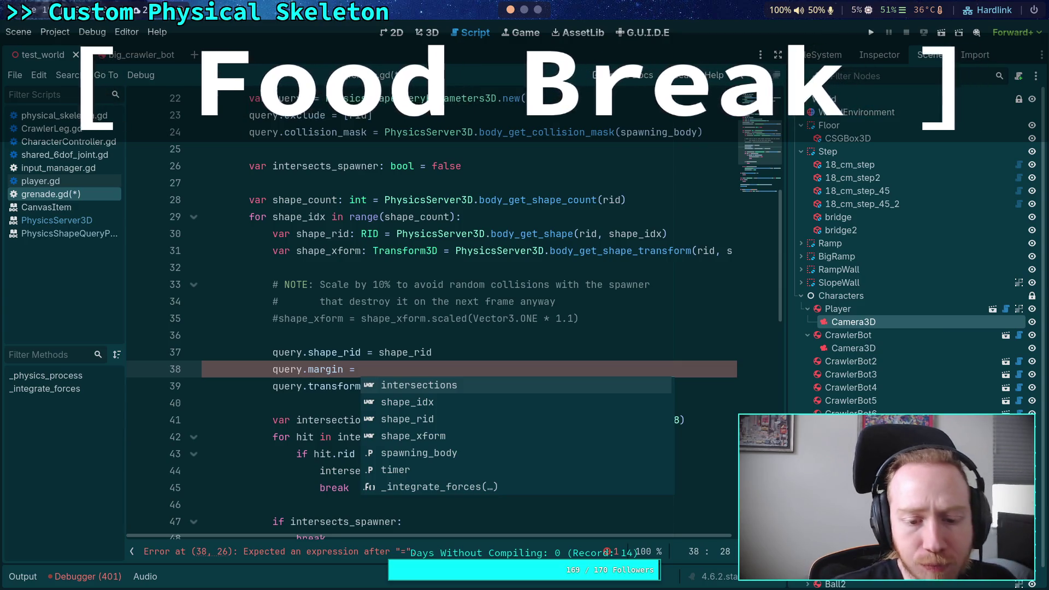
mouse_move(345, 356)
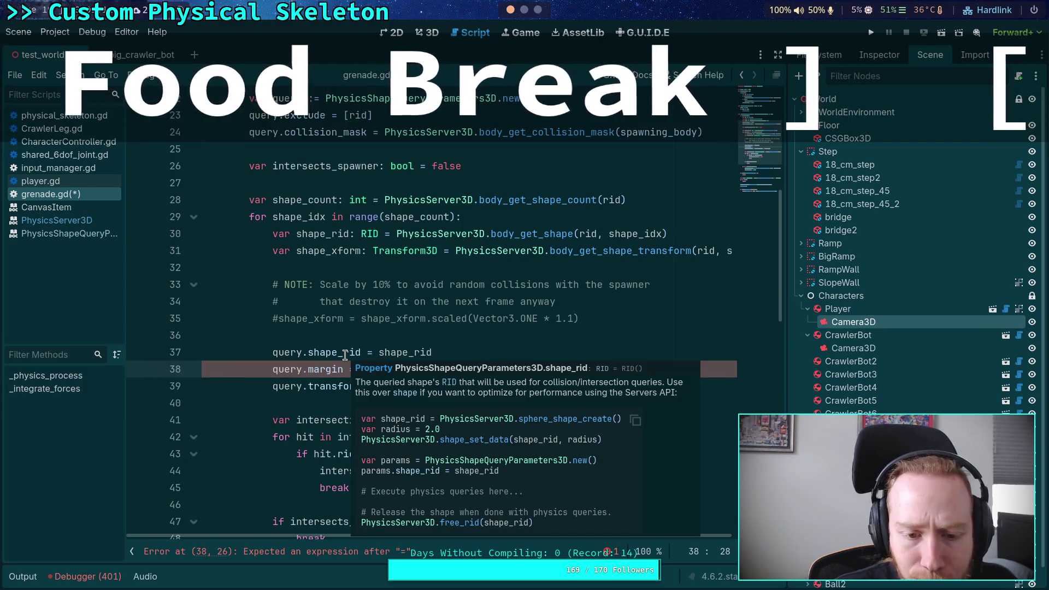
click(429, 367)
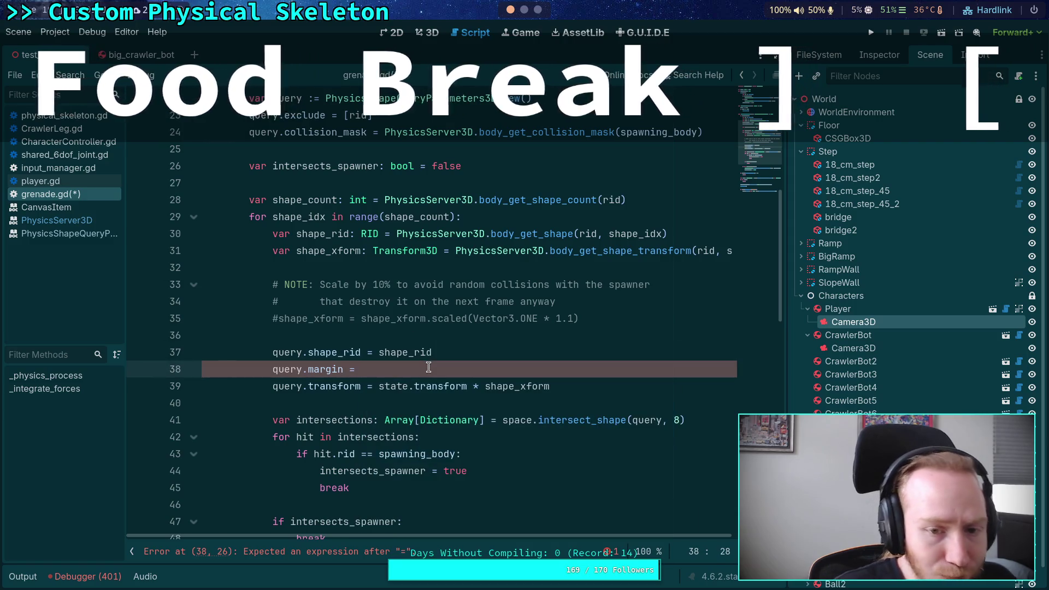
text(Phys)
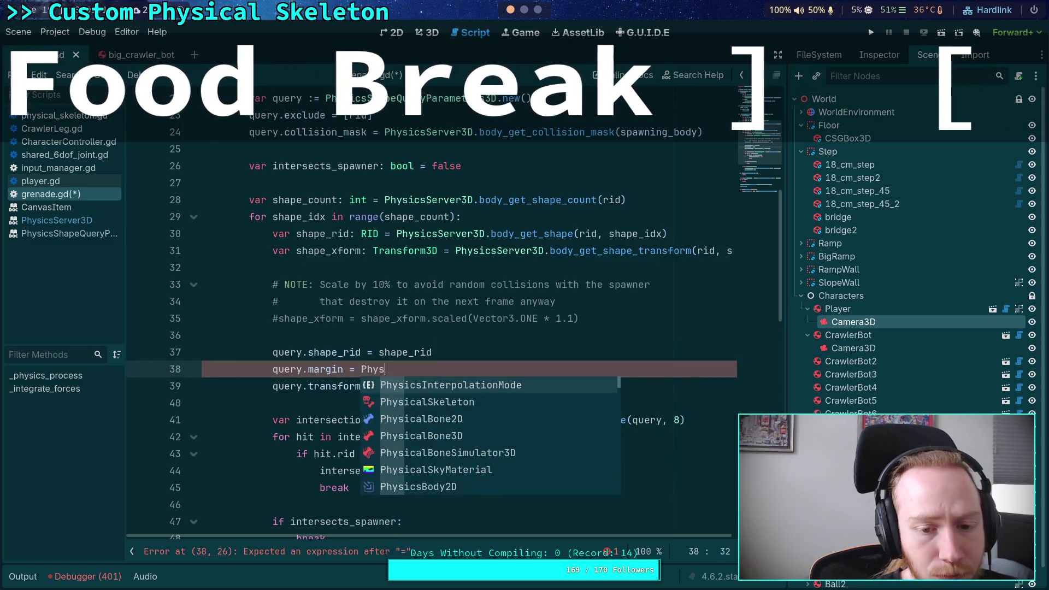
text(icsServer3)
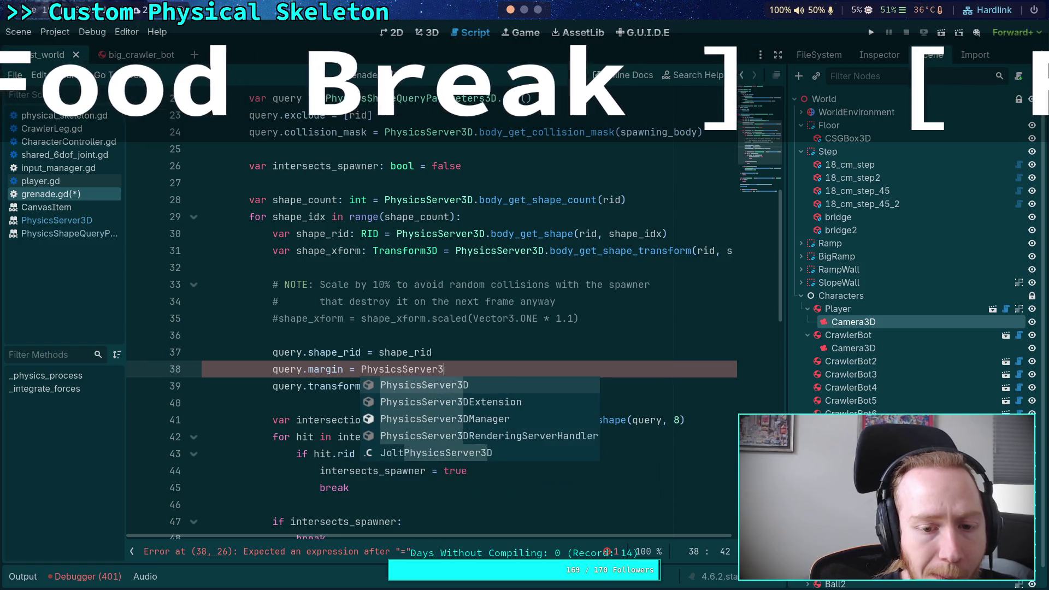
text(D.)
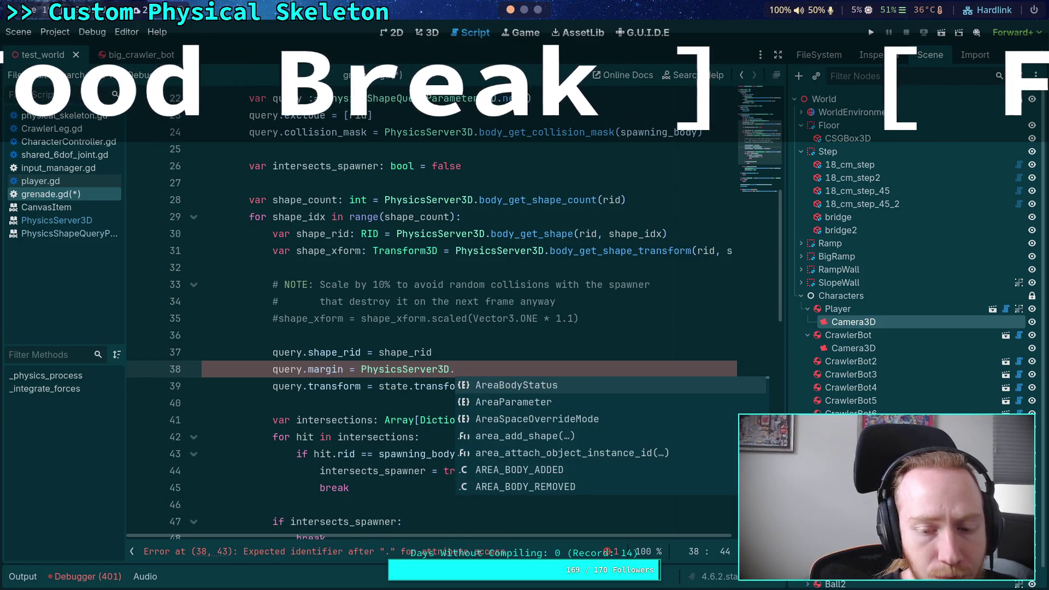
text(shape)
key(Down)
key(Return)
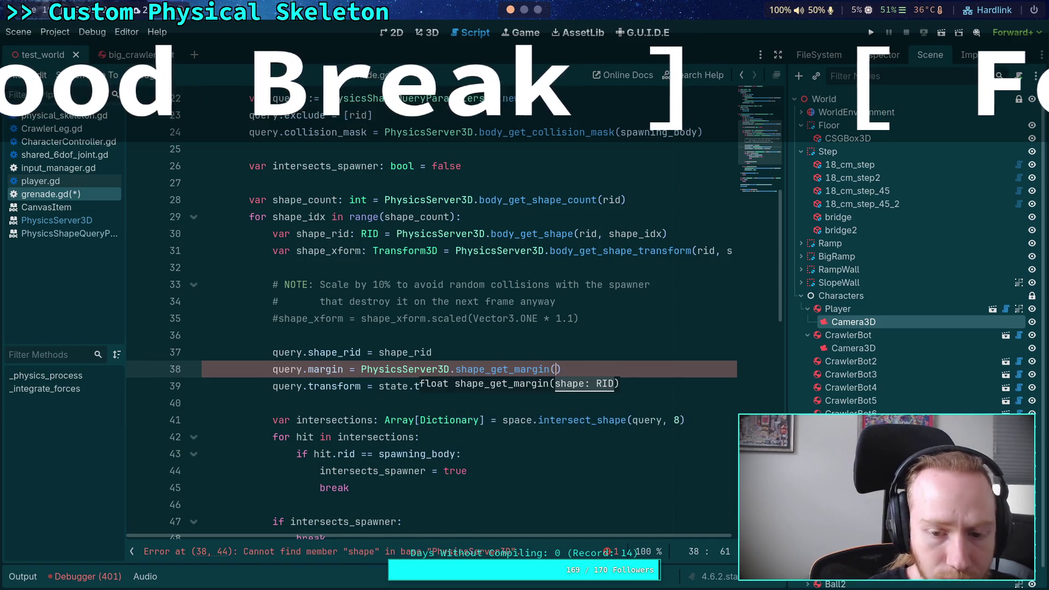
text(shape_rid)
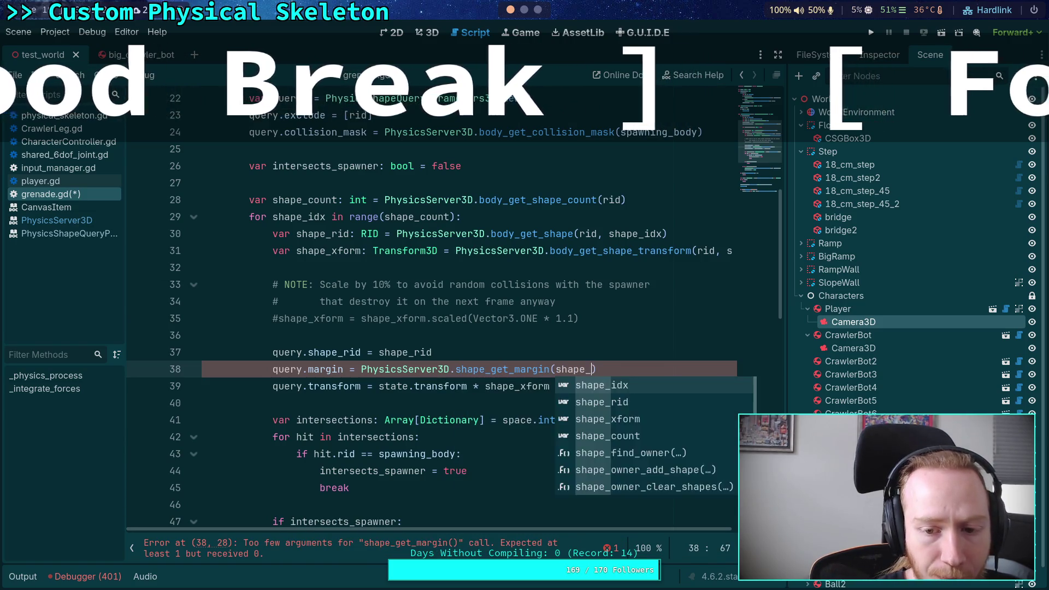
click(457, 341)
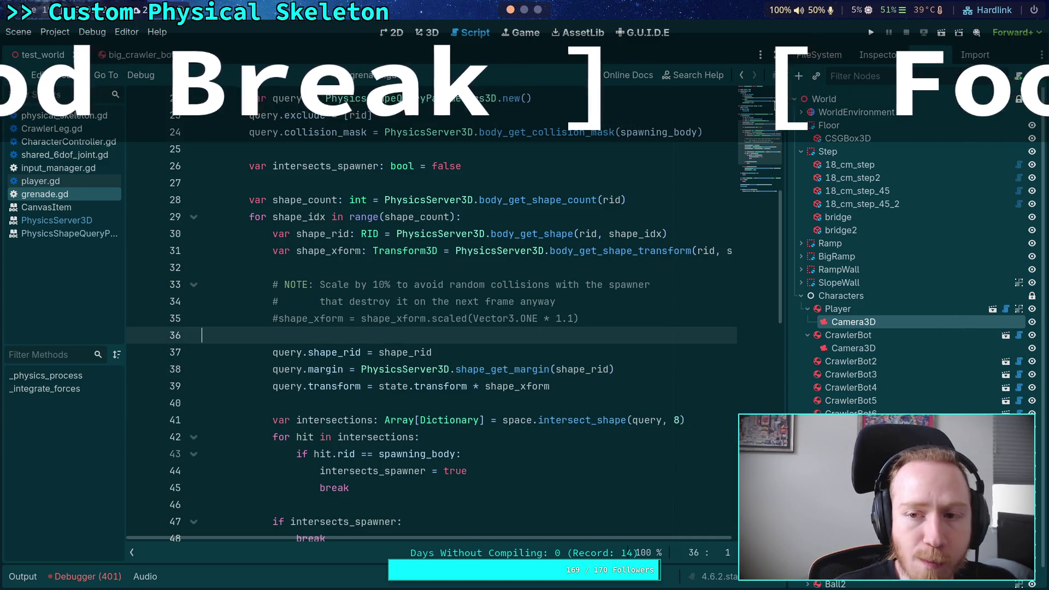
click(870, 33)
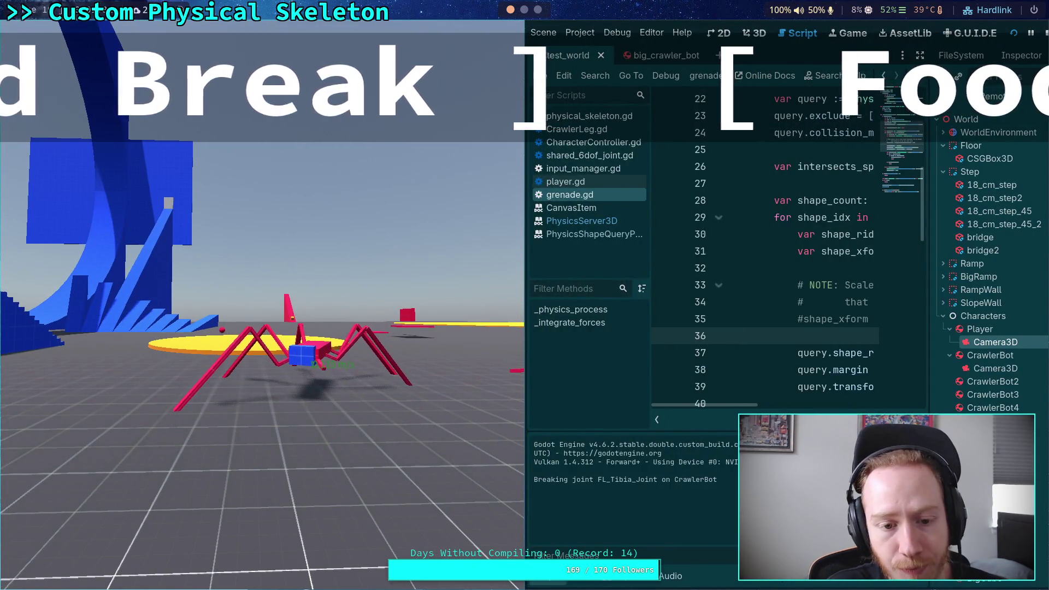
Stop the test run after watching the crawler with the margin change
click(1045, 33)
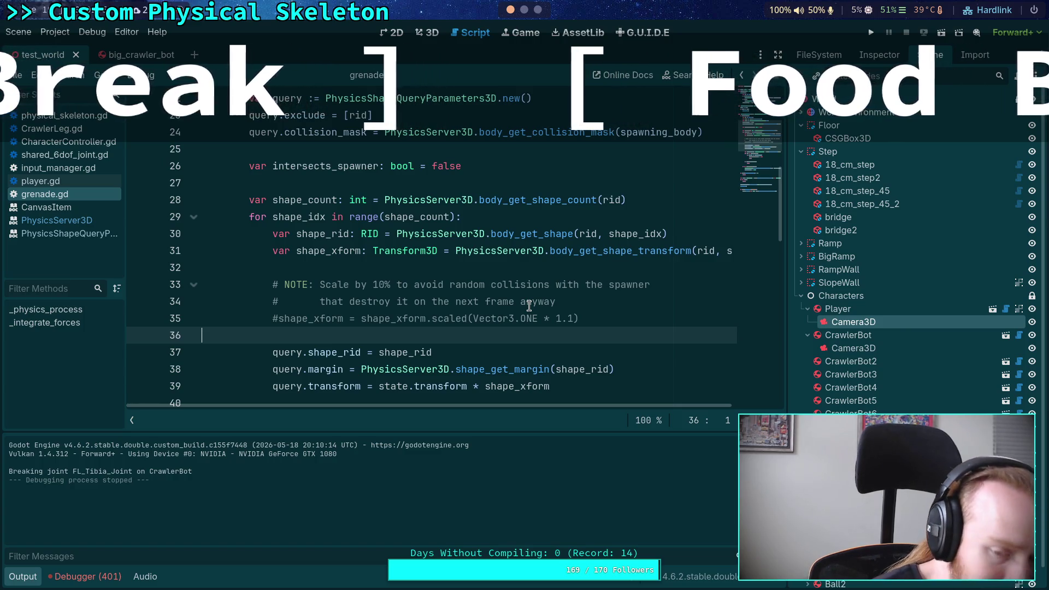
Uncomment the 1.1 scaling line, delete the query.margin line, save grenade.gd, and rerun
click(276, 317)
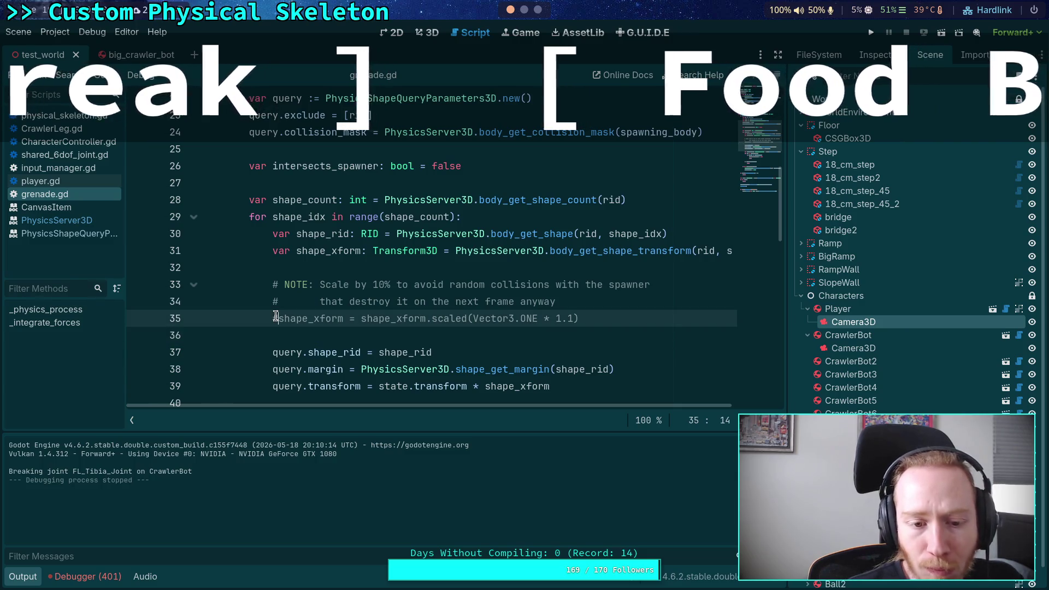
key(BackSpace)
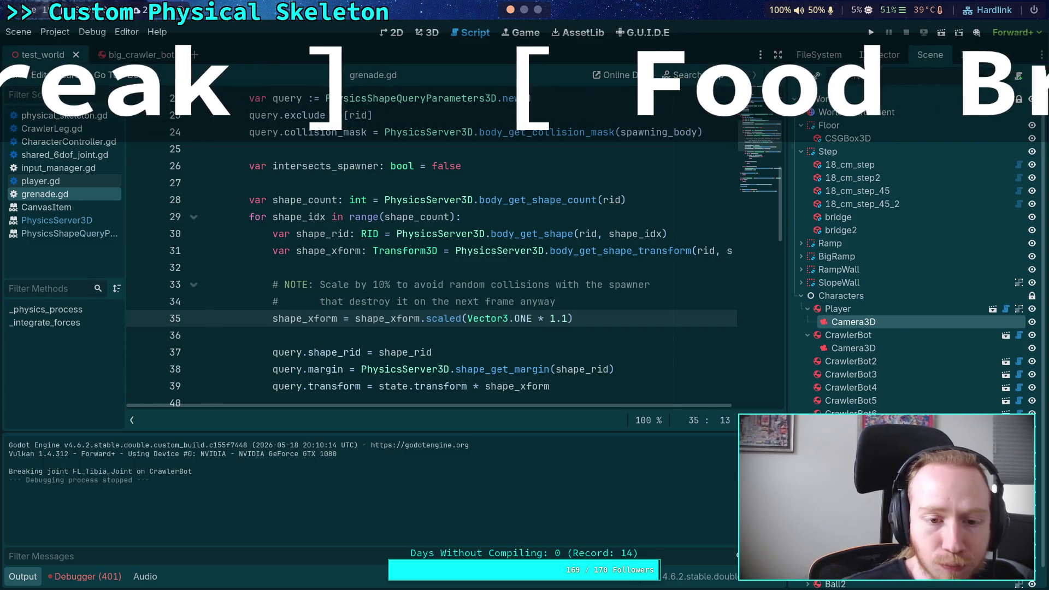
drag(634, 354, 639, 368)
key(BackSpace)
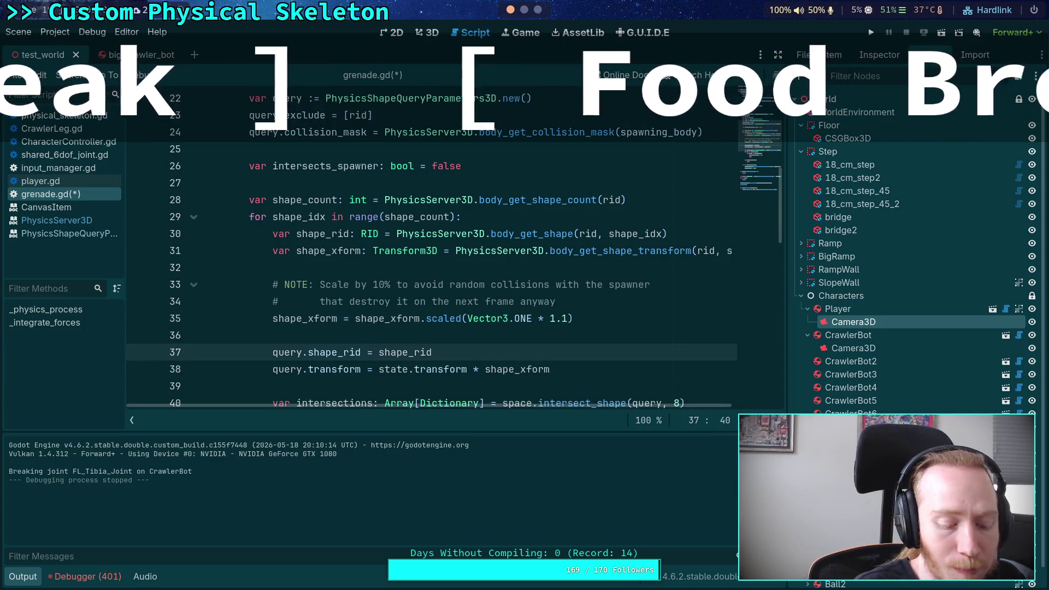
key(ctrl+s)
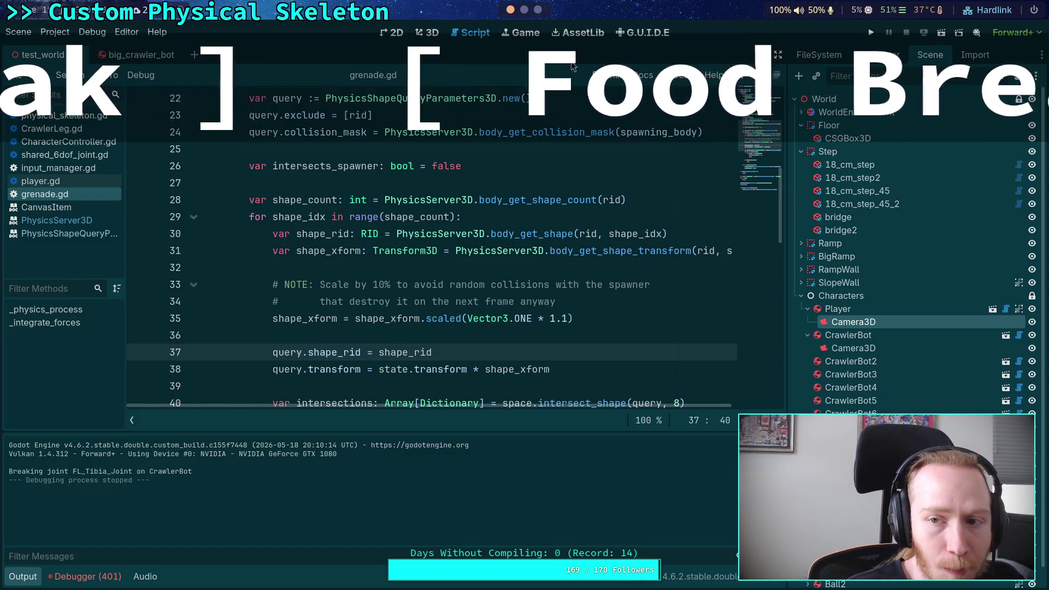
click(874, 32)
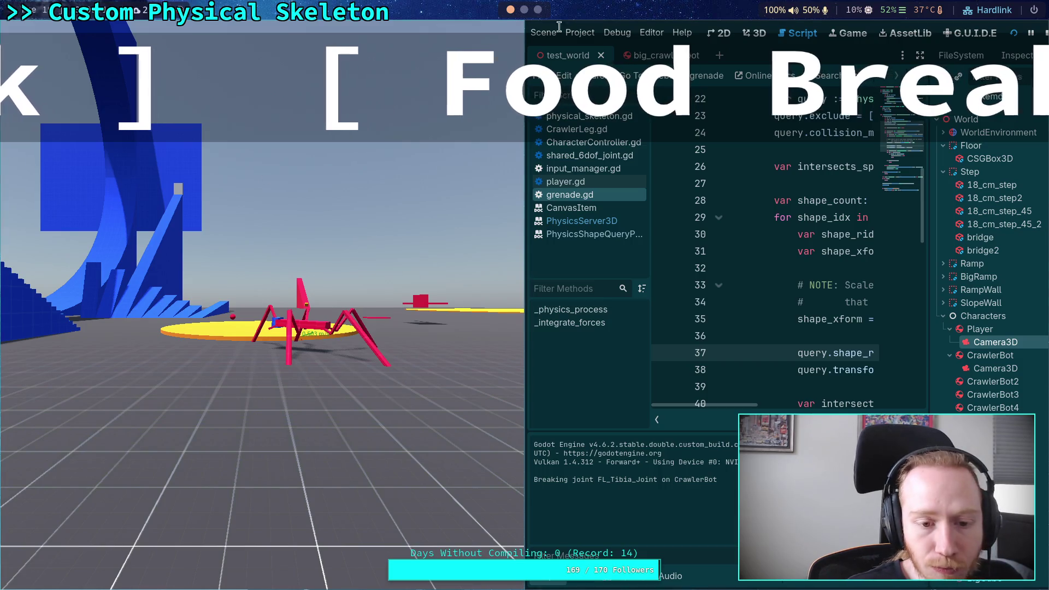
Stop the game after checking the restored 1.1 shape scaling
click(1045, 33)
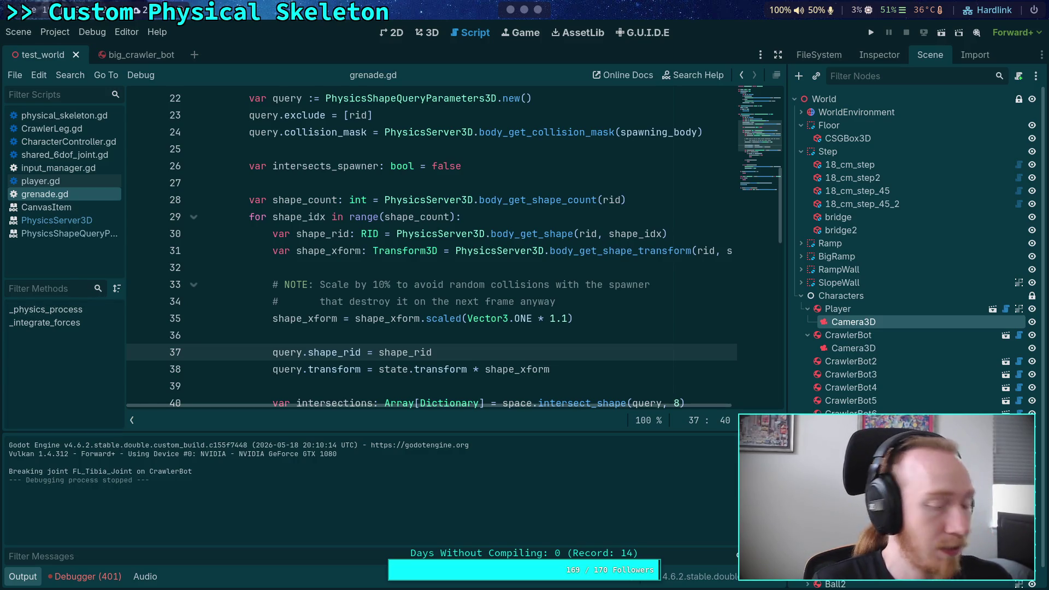
Launch the test world with F5 to throw a grenade at the crawler bots
click(367, 328)
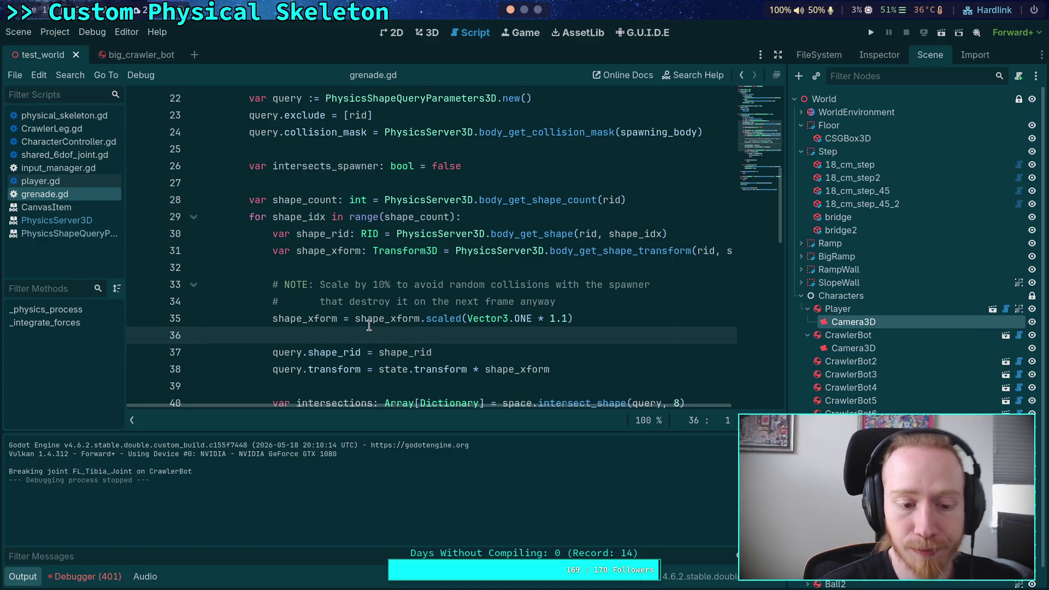
key(F5)
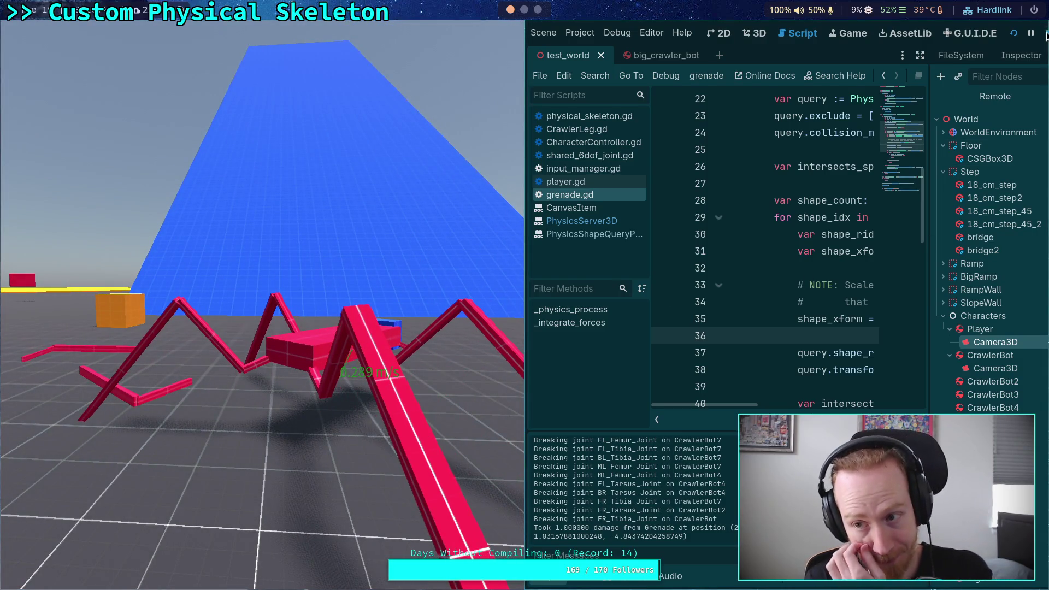
Stop the game, collapse the output log, and start another test run
key(F8)
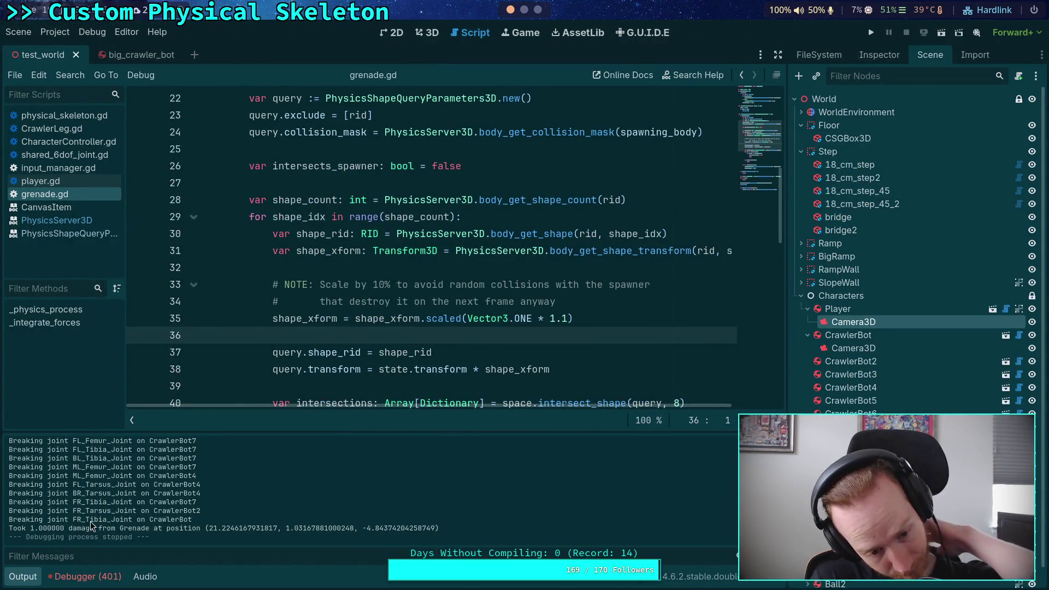
click(13, 579)
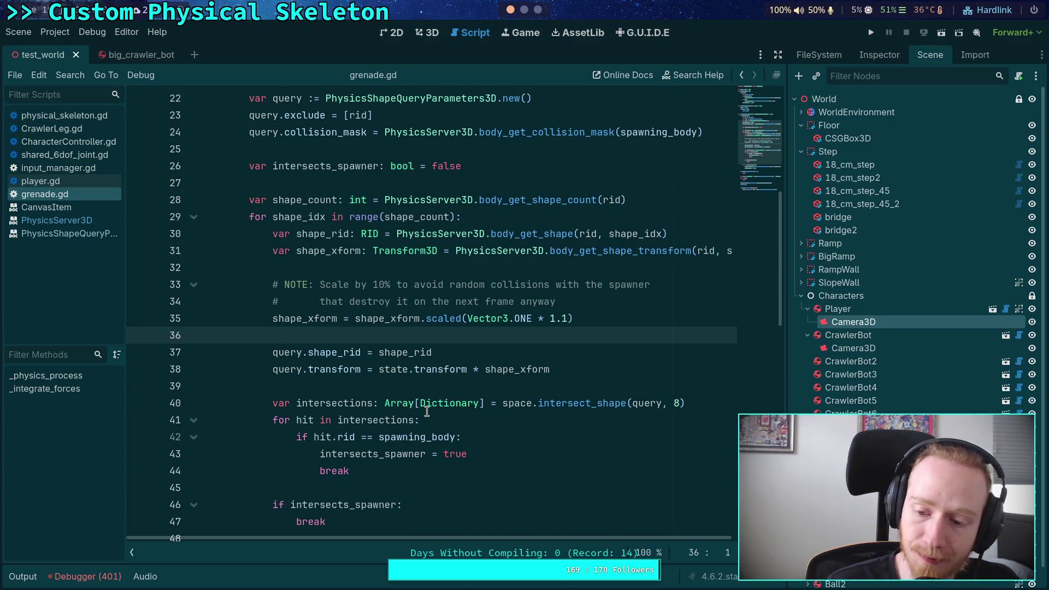
click(871, 32)
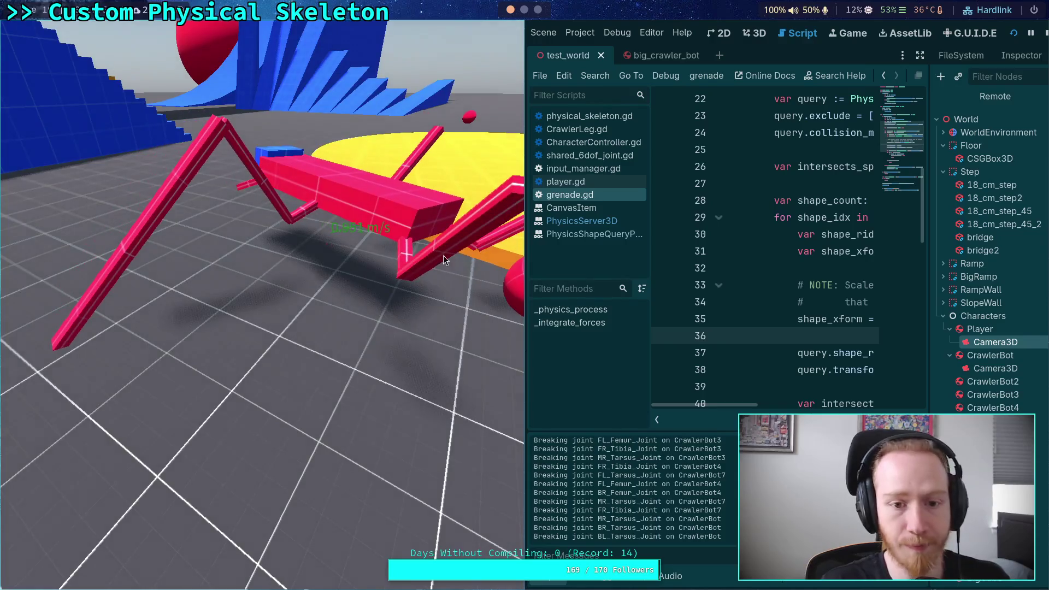
Stop the running game and dismiss the Transform3D documentation popup
key(F8)
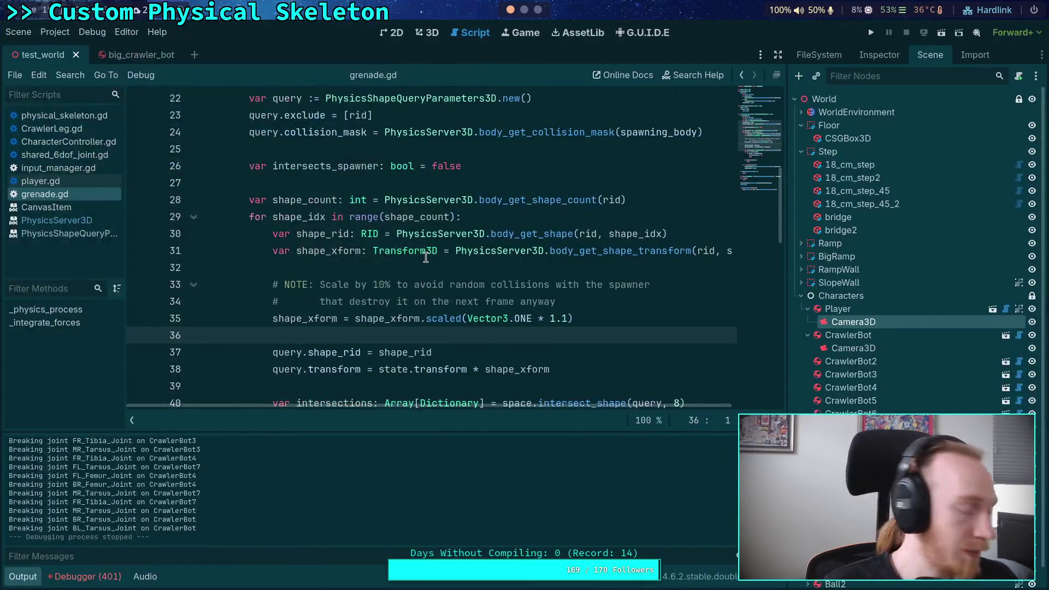
mouse_move(426, 257)
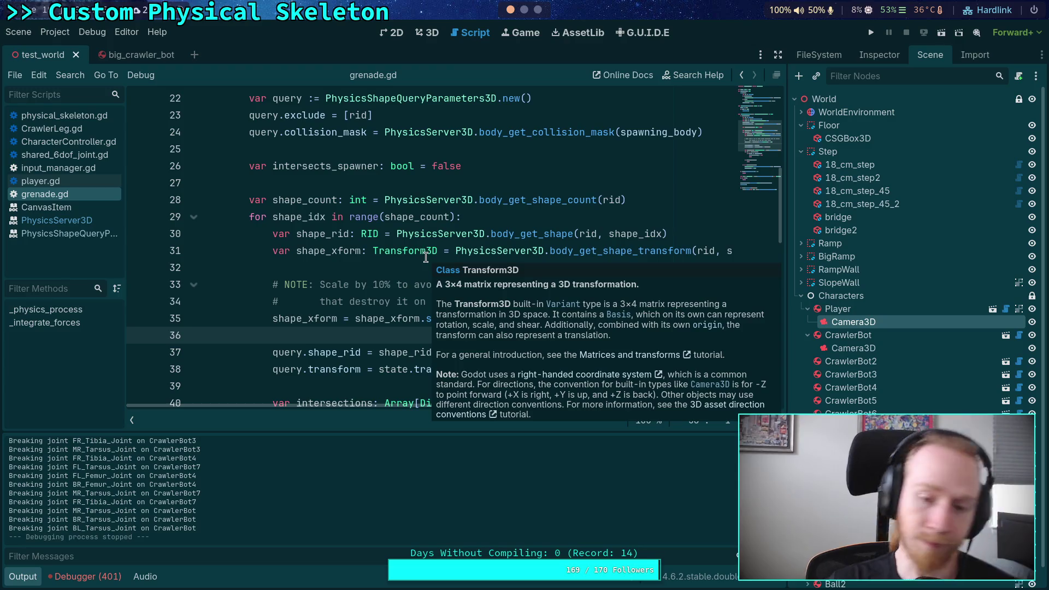
click(428, 263)
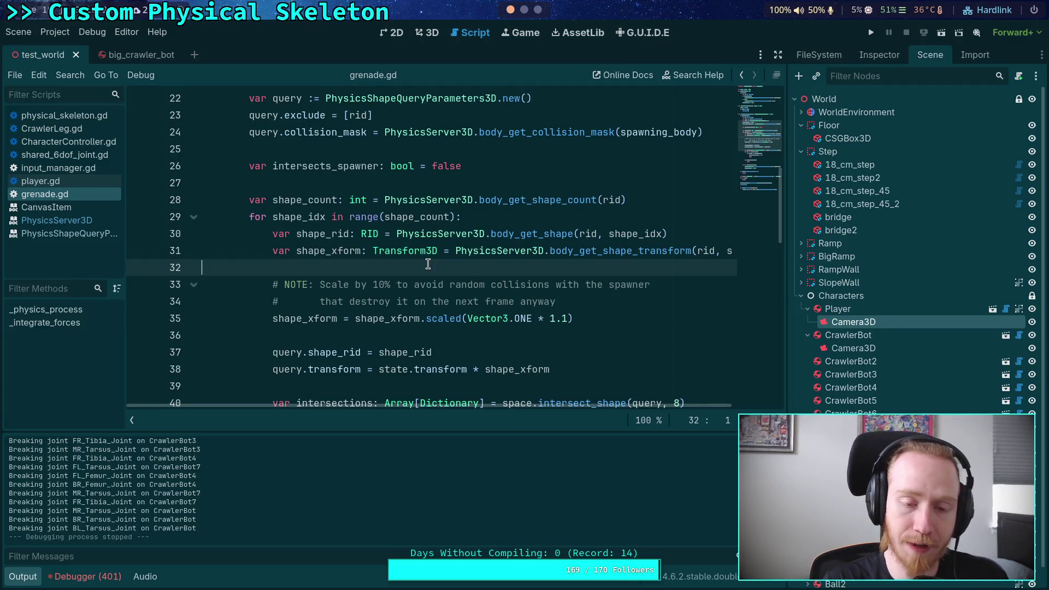
Switch to the planet-game workspace and quit nvim back to the shell
click(533, 8)
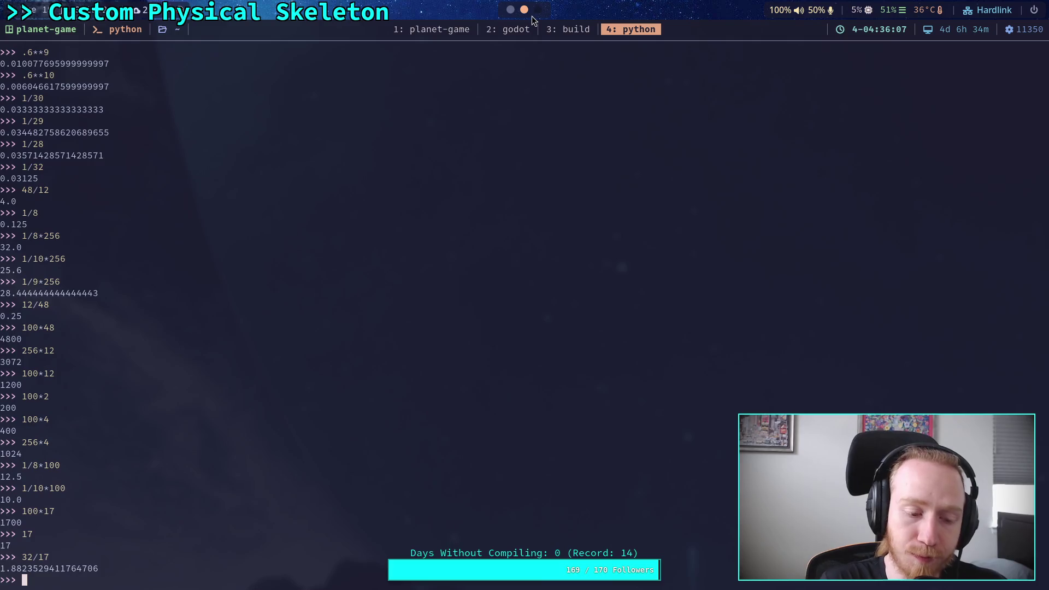
click(450, 28)
text(:)
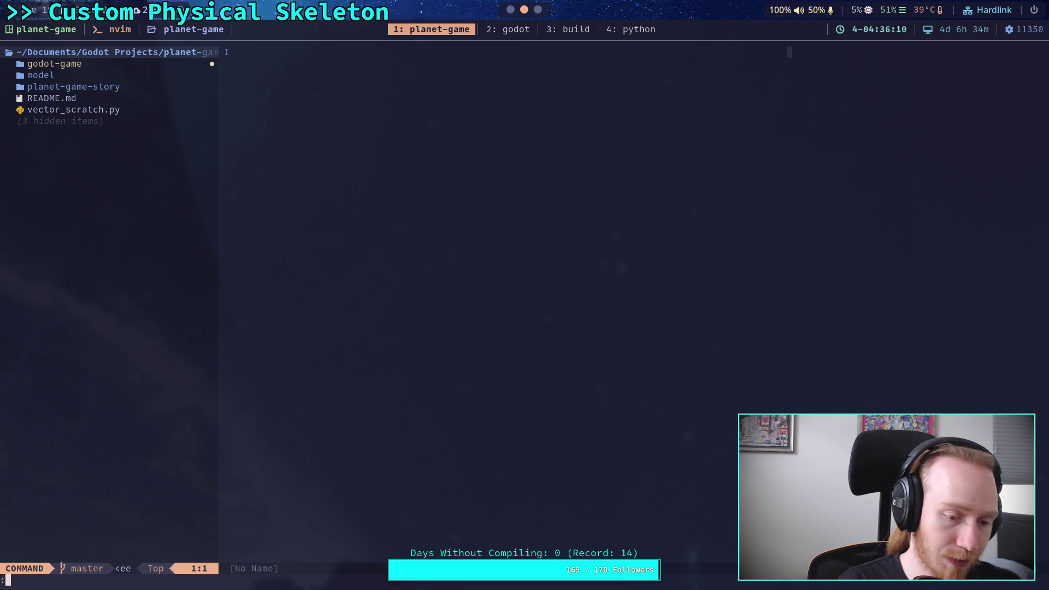
text(q)
key(Return)
text(:q)
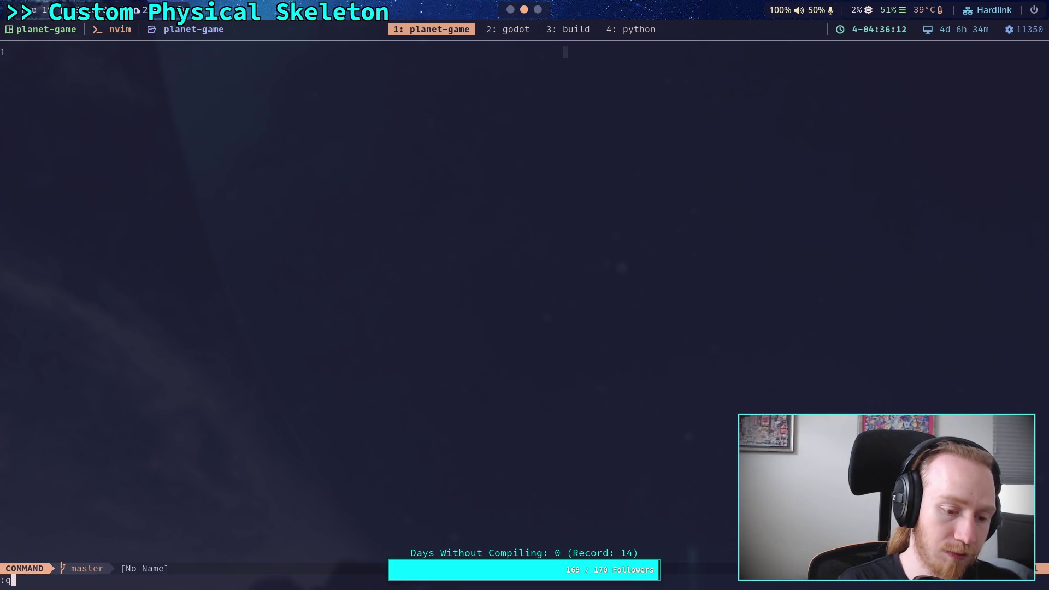
key(Return)
Review the working tree with git status and git diff
text(git staut)
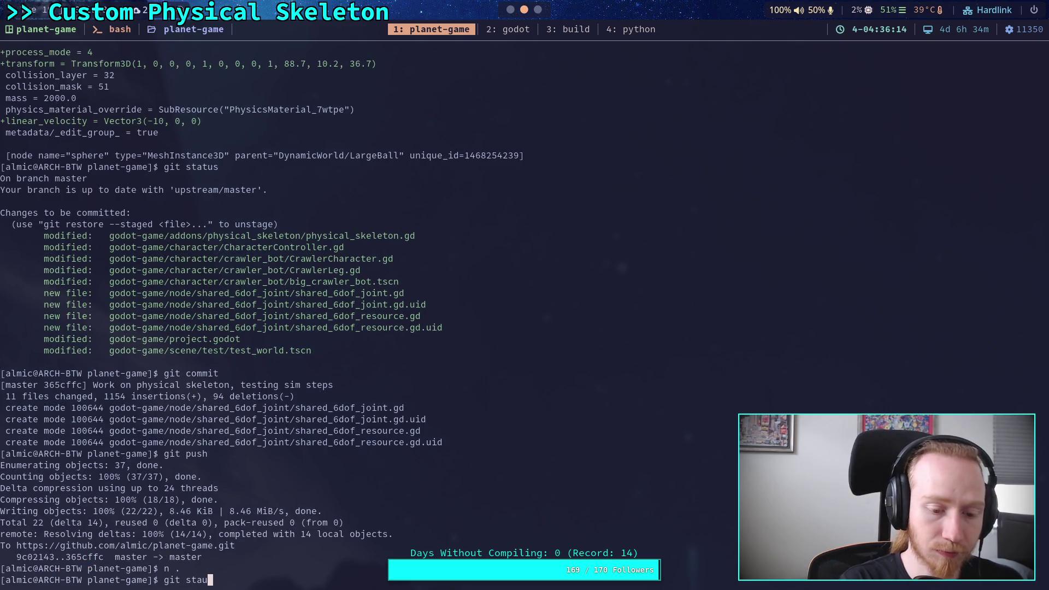
key(BackSpace)
key(BackSpace)
text(tus)
key(Return)
text(g)
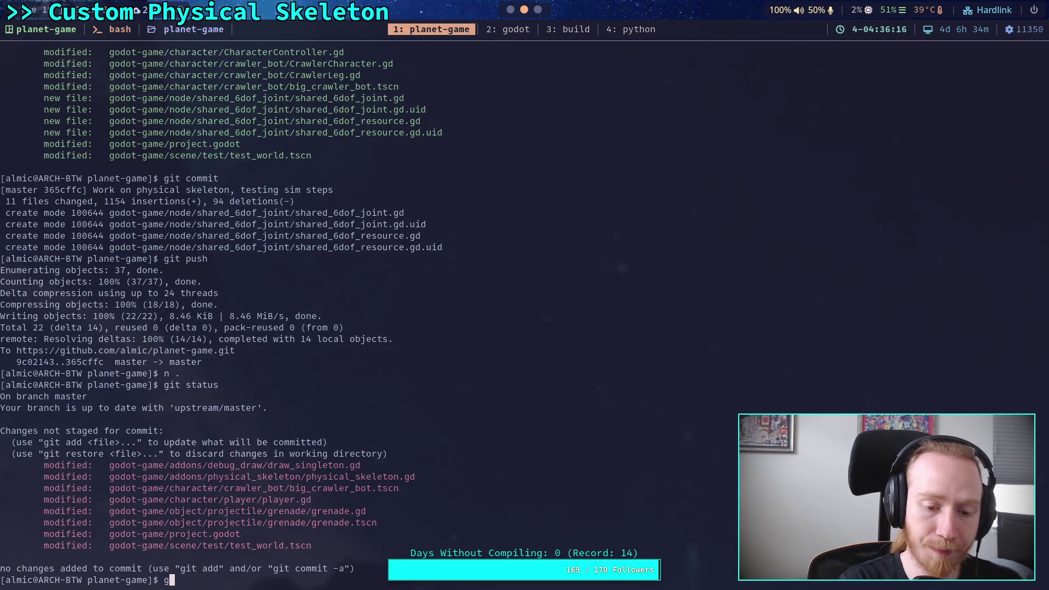
text(it diff)
key(Return)
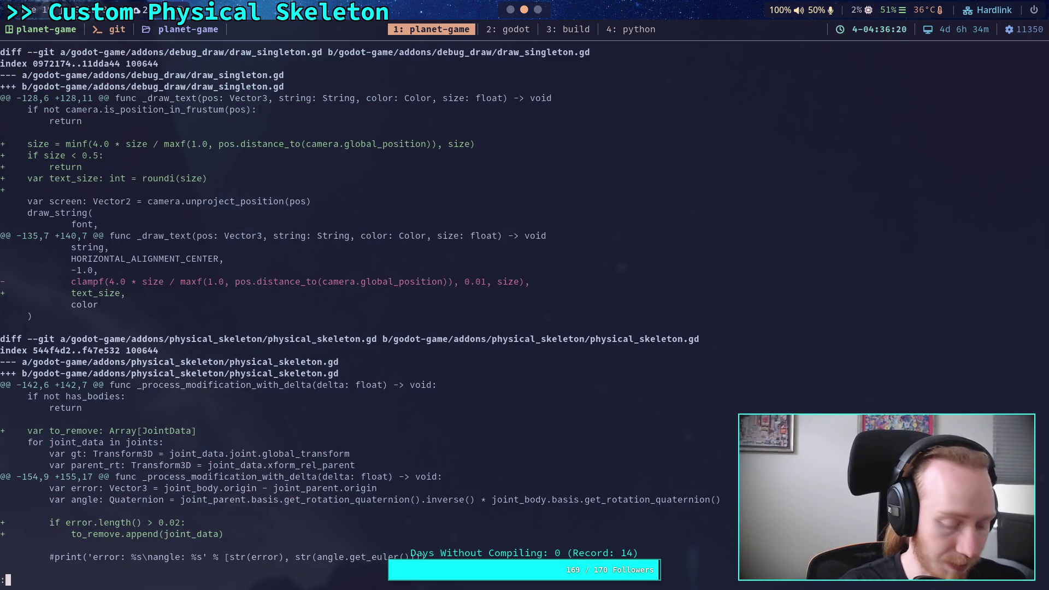
Stage only godot-game/addons/debug_draw/draw_singleton.gd with git add
text(qgit add )
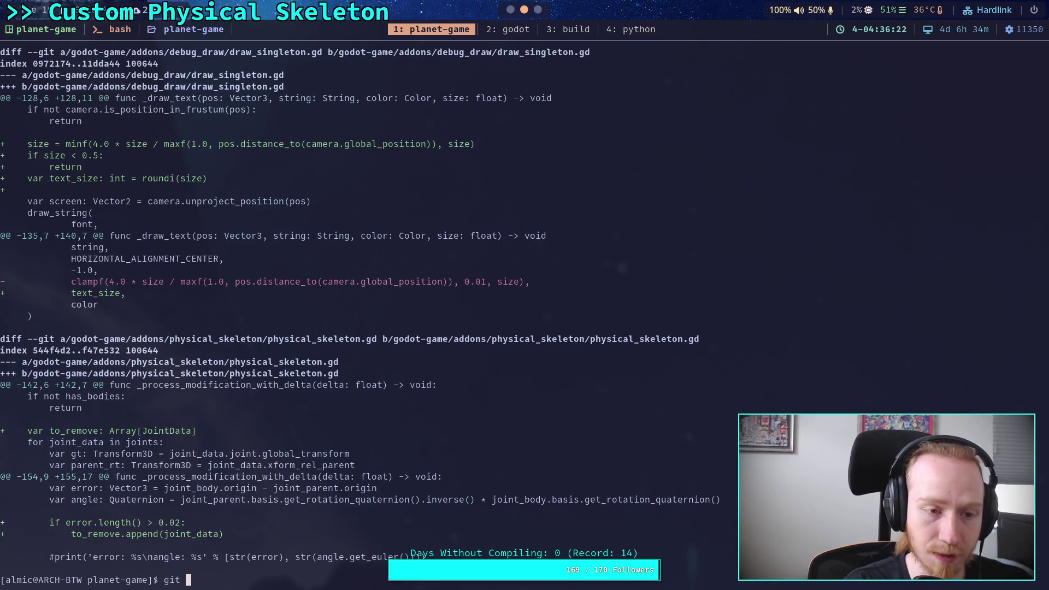
text(godot-game/ad)
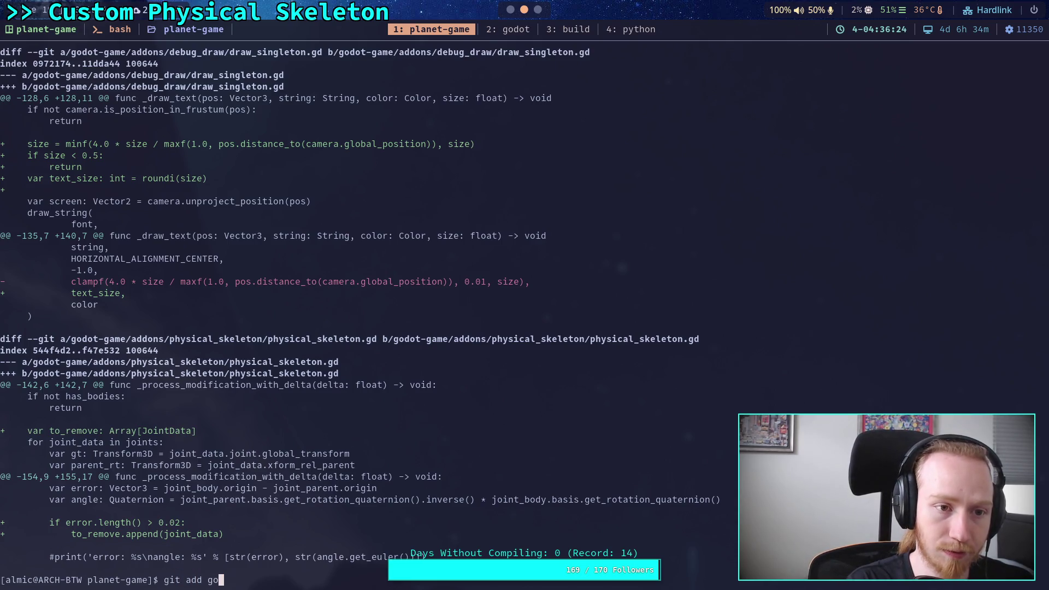
key(Tab)
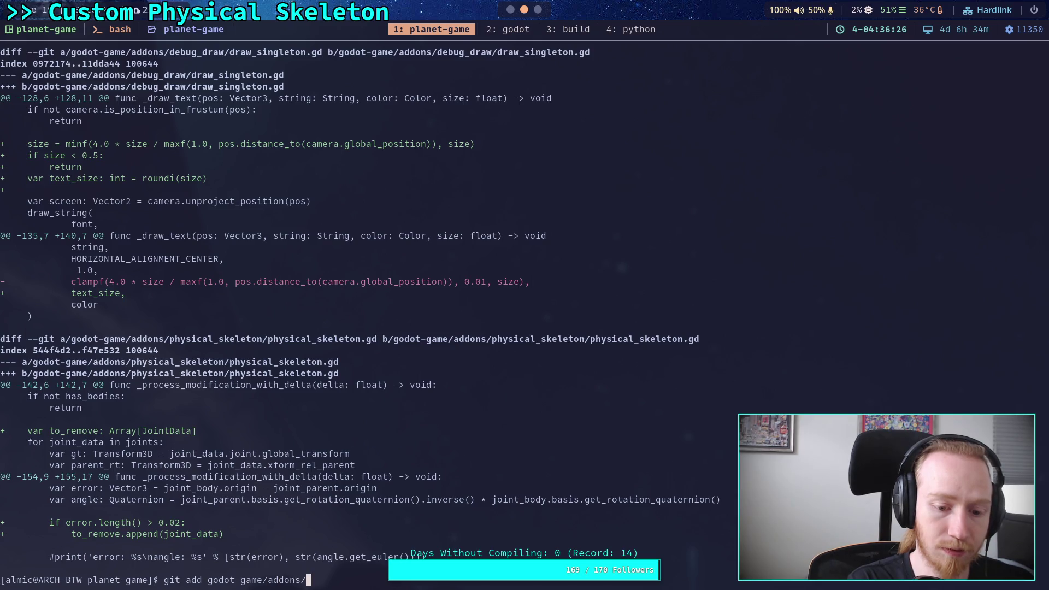
text(du)
key(Tab)
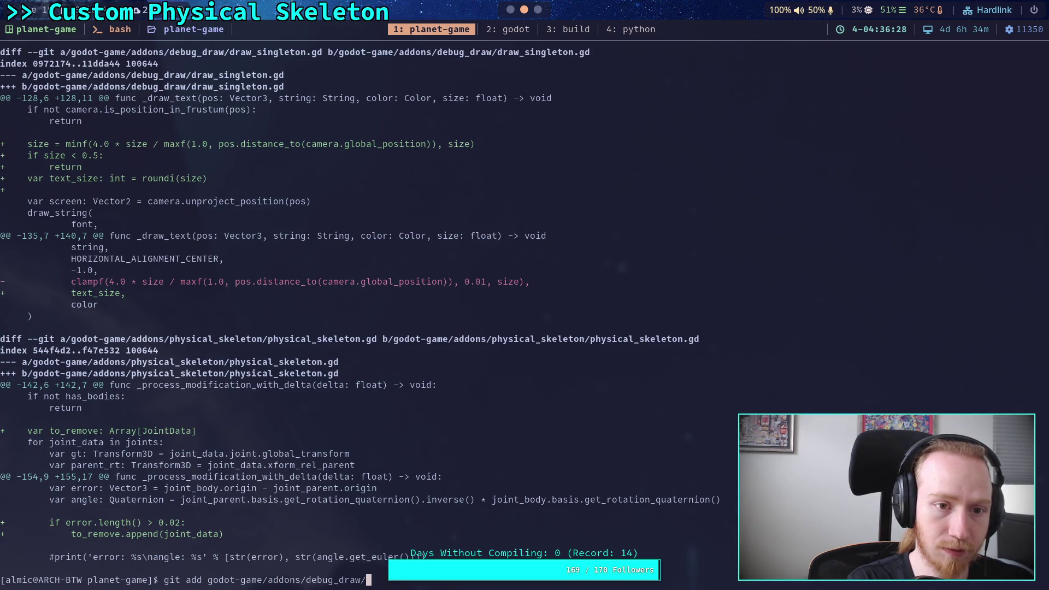
key(Tab)
key(Return)
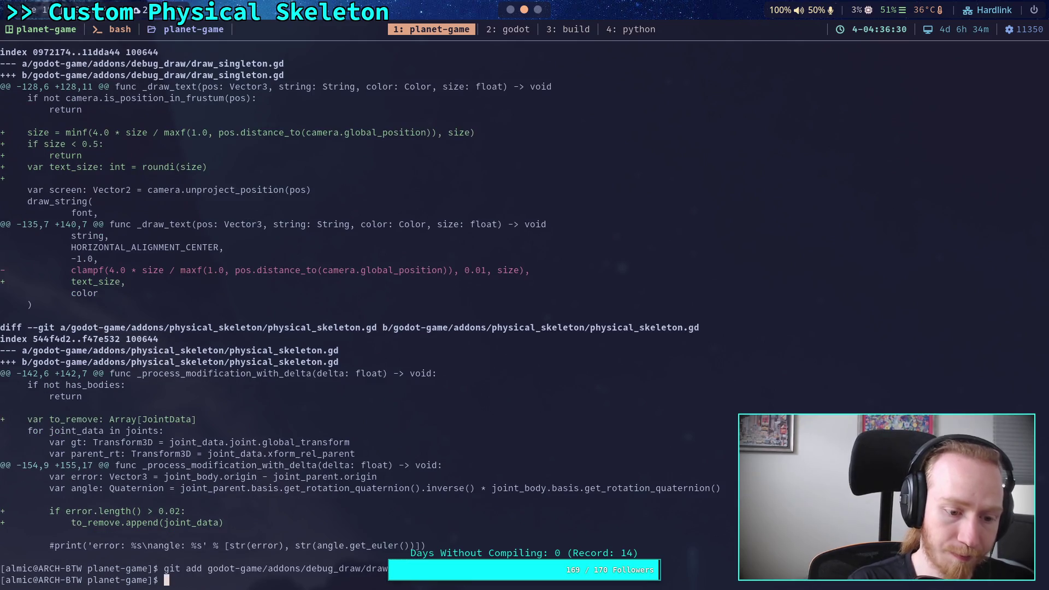
Commit the staged file with the message 'Fix zero text size in debug draw'
text(git commit)
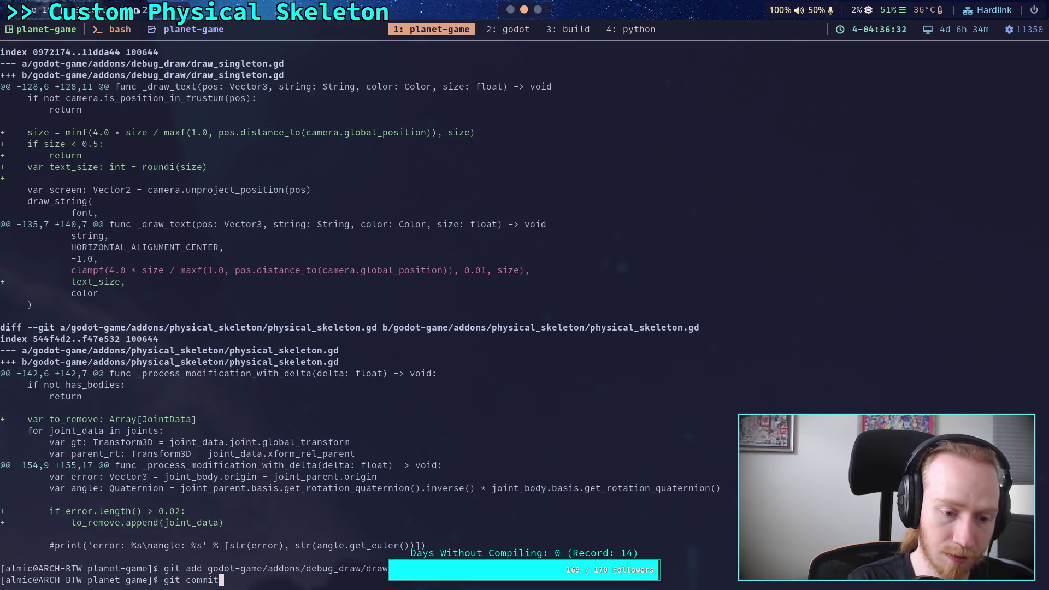
key(Return)
text(OFix )
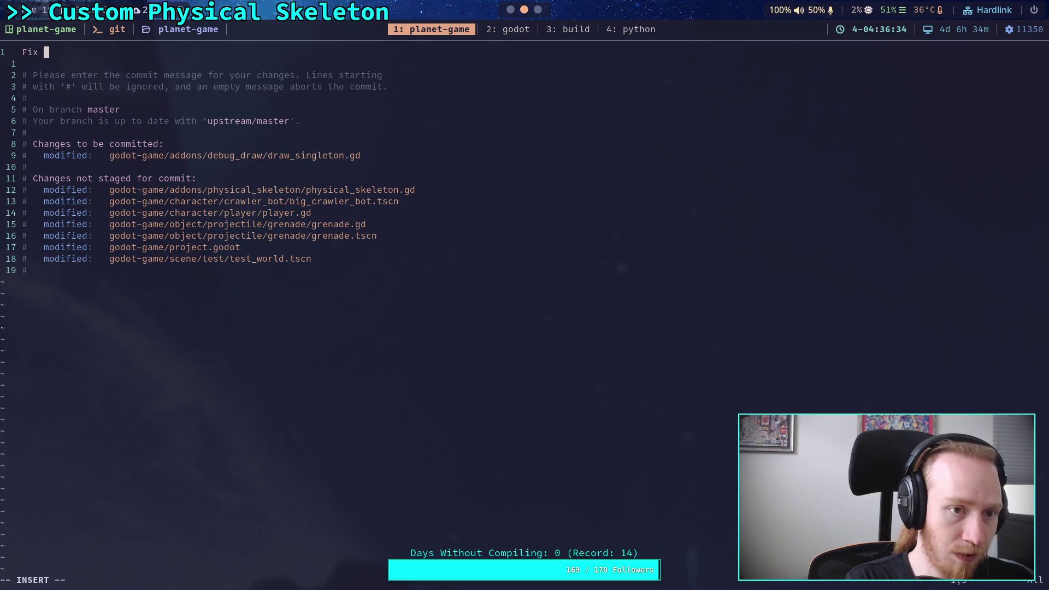
text(zer)
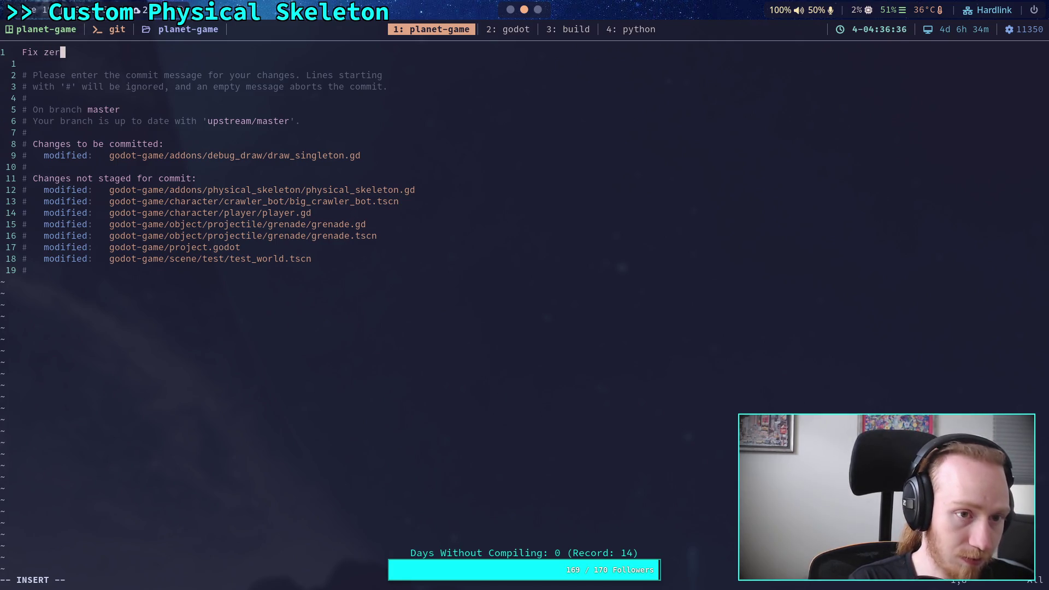
text(o text size)
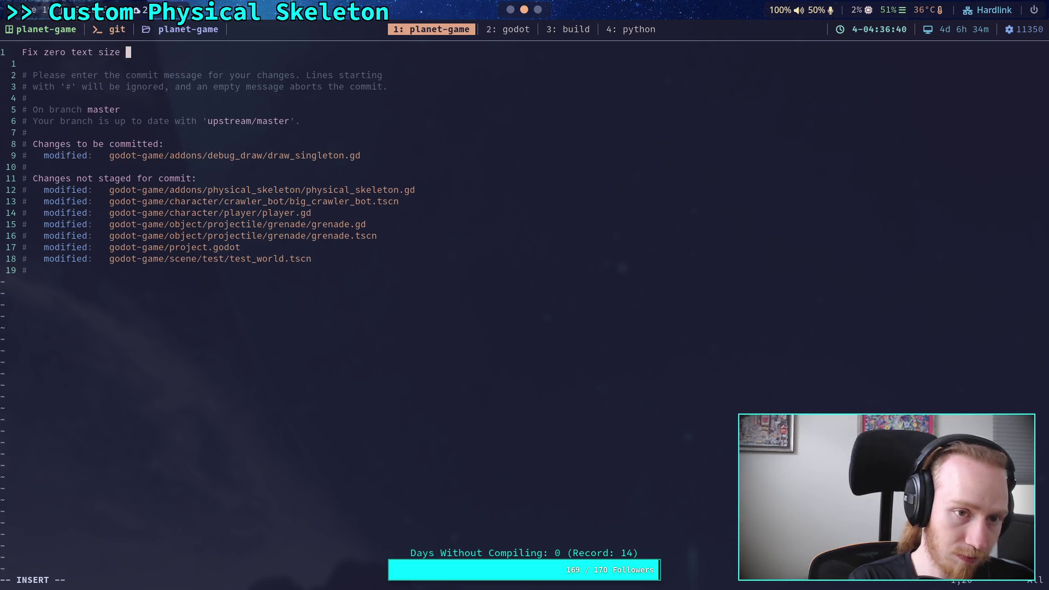
text( in de)
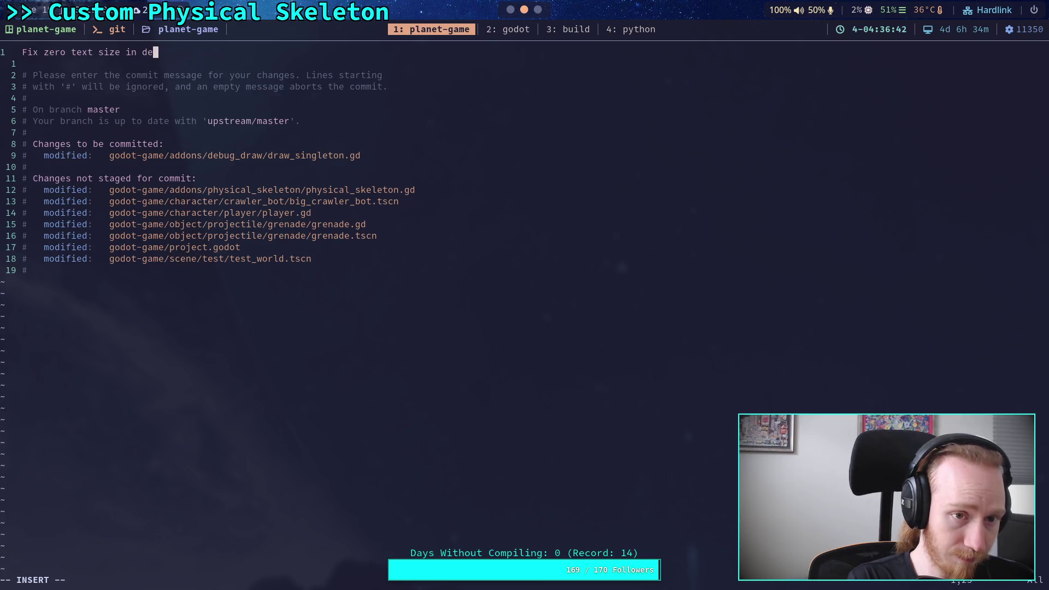
text(bug draw)
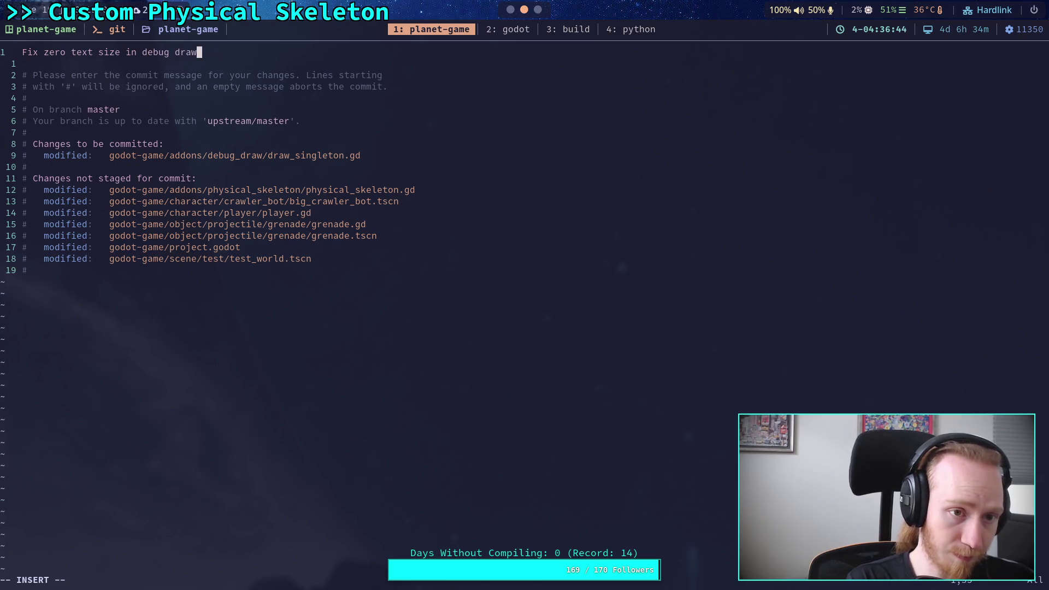
key(Escape)
text(:wq)
key(Return)
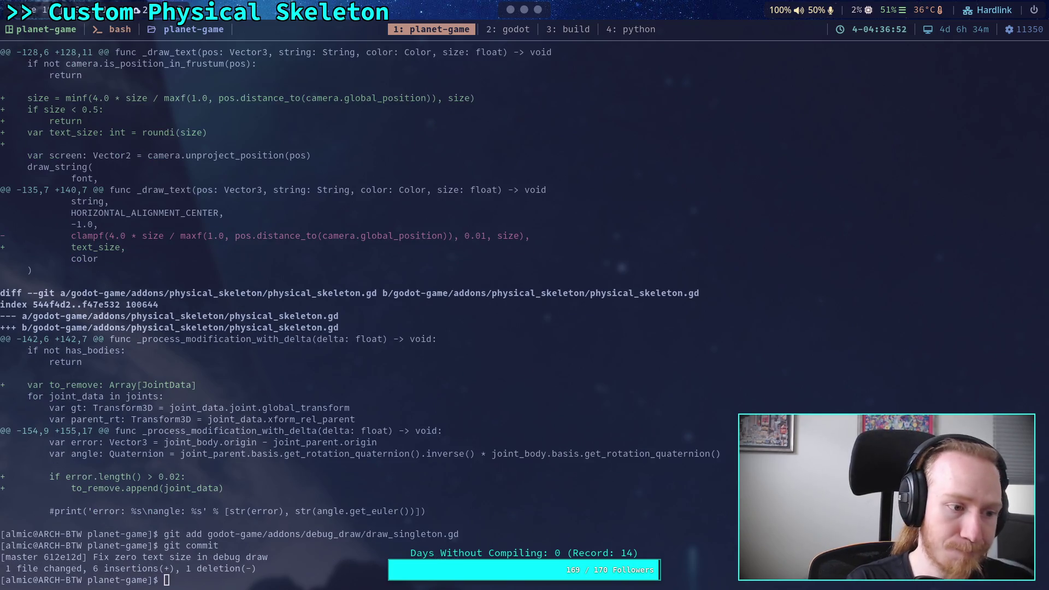
Check git status and show the diff of the remaining uncommitted changes
text(git )
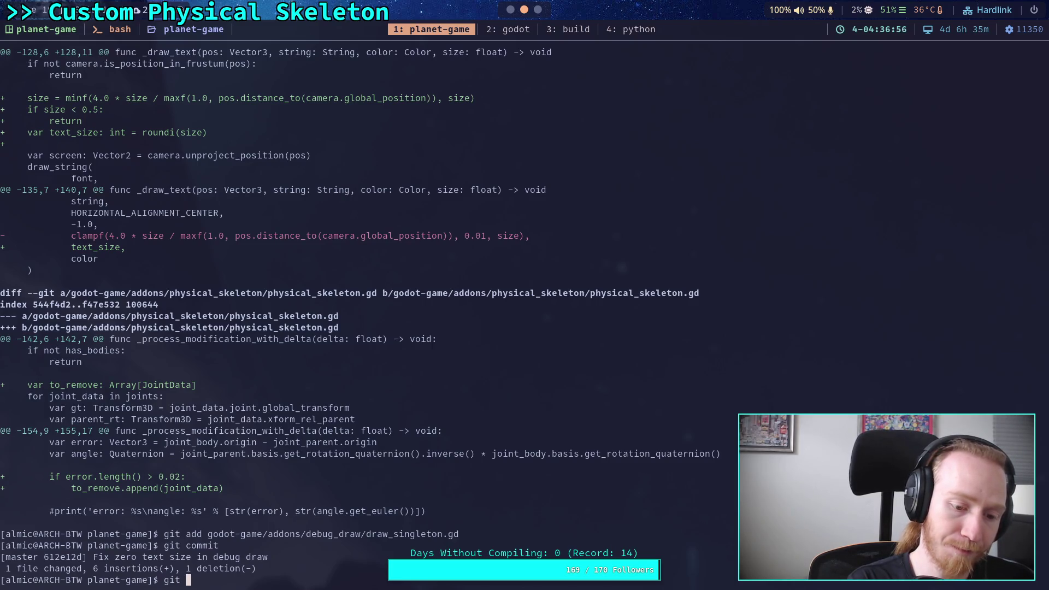
text(status)
key(Return)
text(git dif)
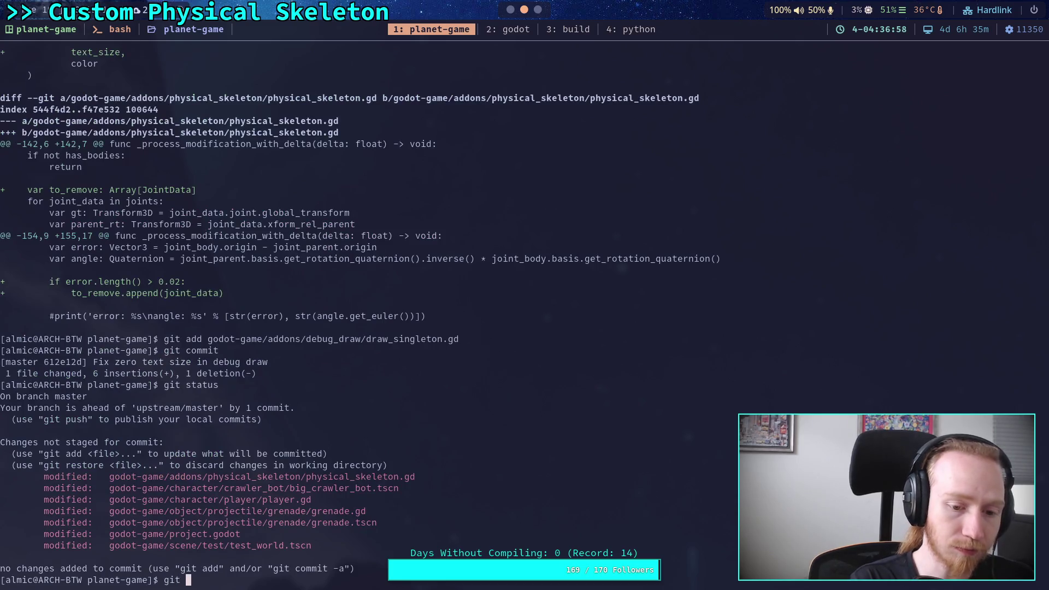
text(f)
key(Return)
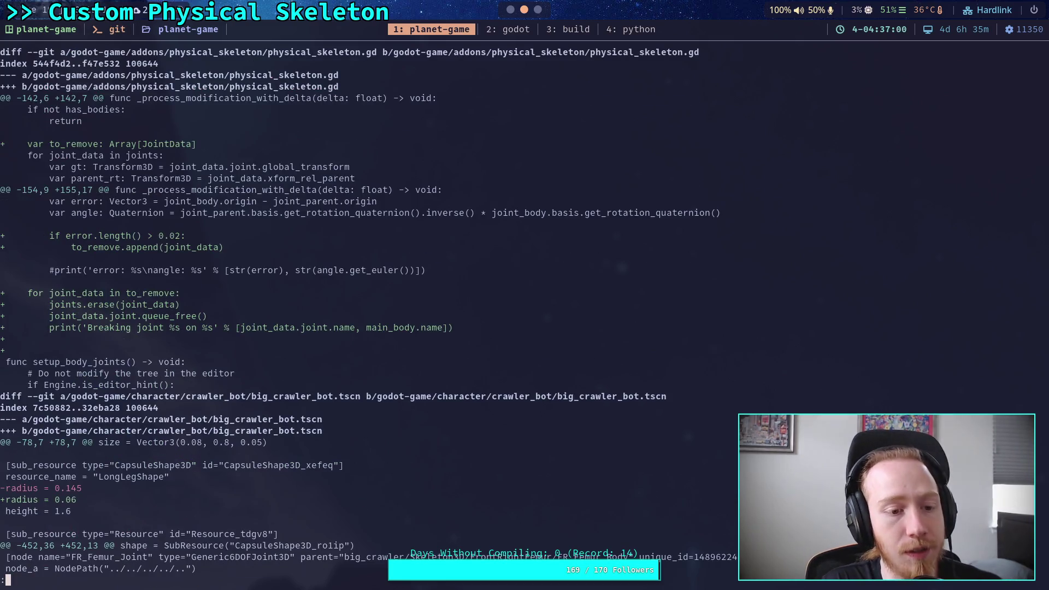
Page through the diff to the player.gd, grenade.gd, grenade.tscn and project.godot hunks
scroll(369, 310, down, 11)
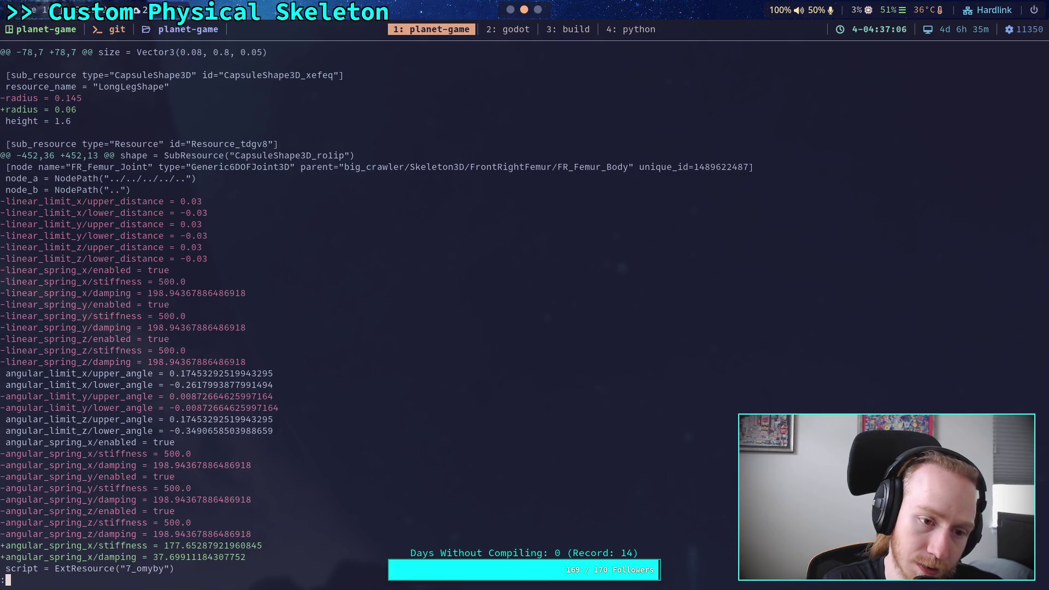
key(space)
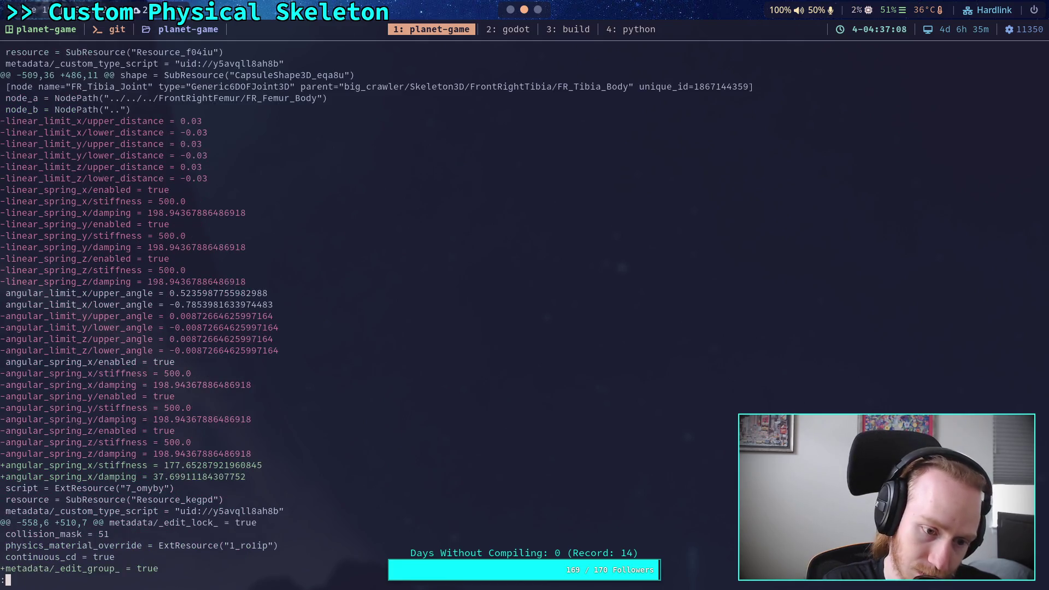
scroll(368, 310, up, 11)
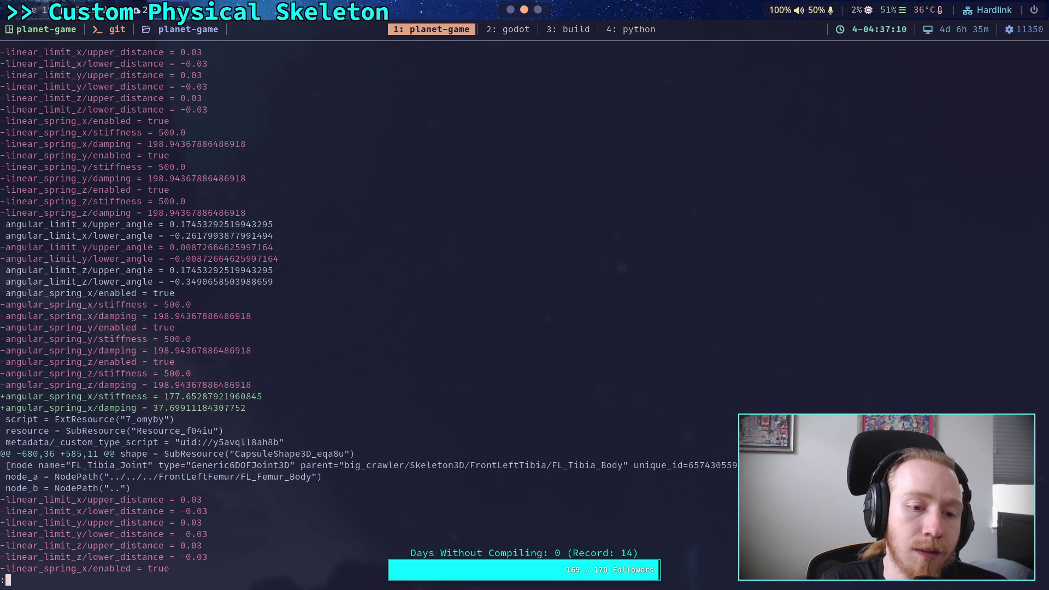
scroll(369, 310, down, 7)
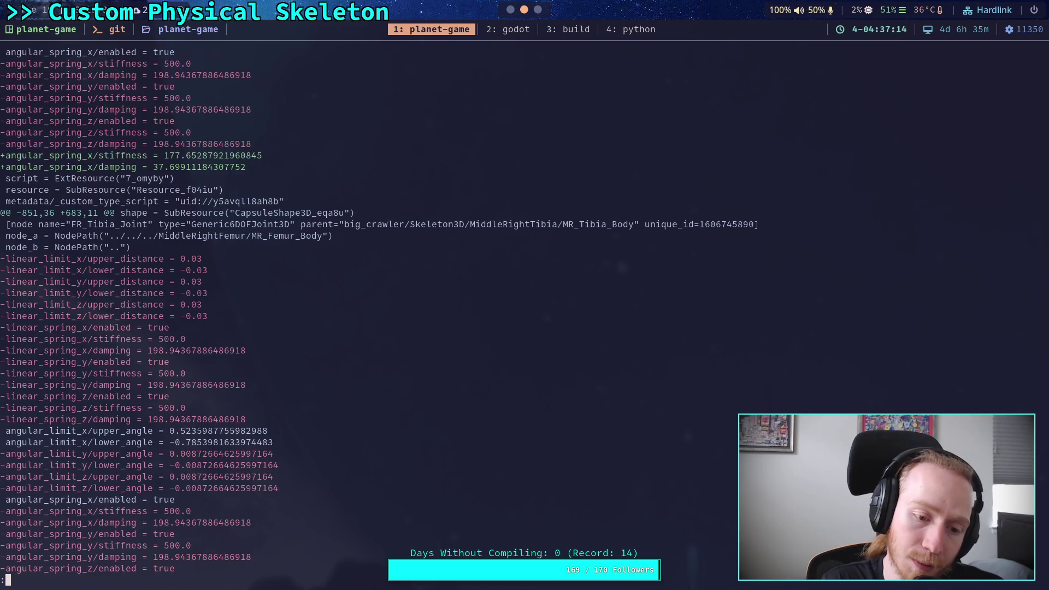
key(space)
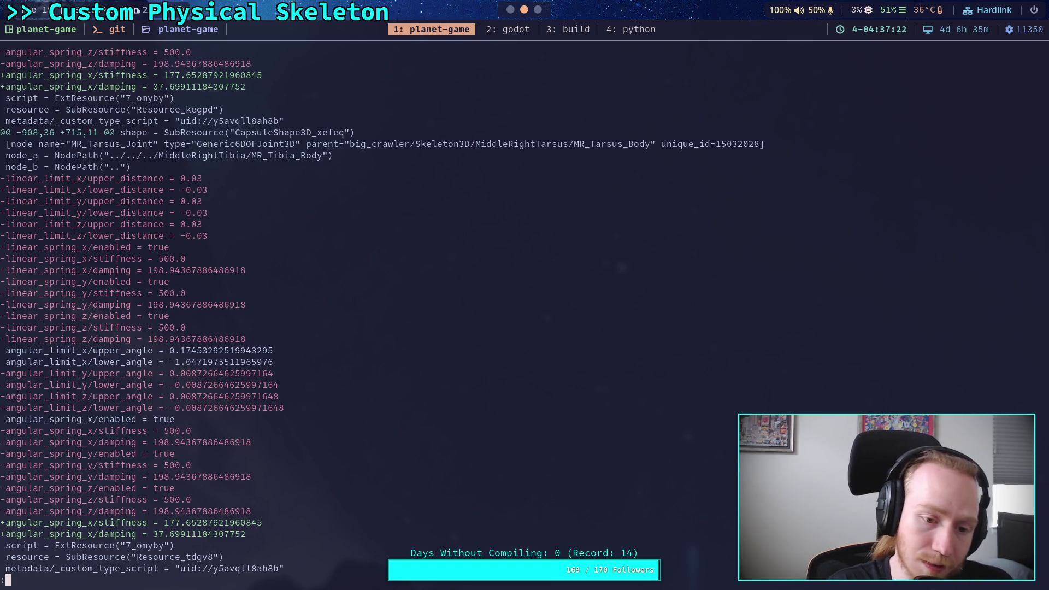
key(space)
scroll(525, 305, down, 2)
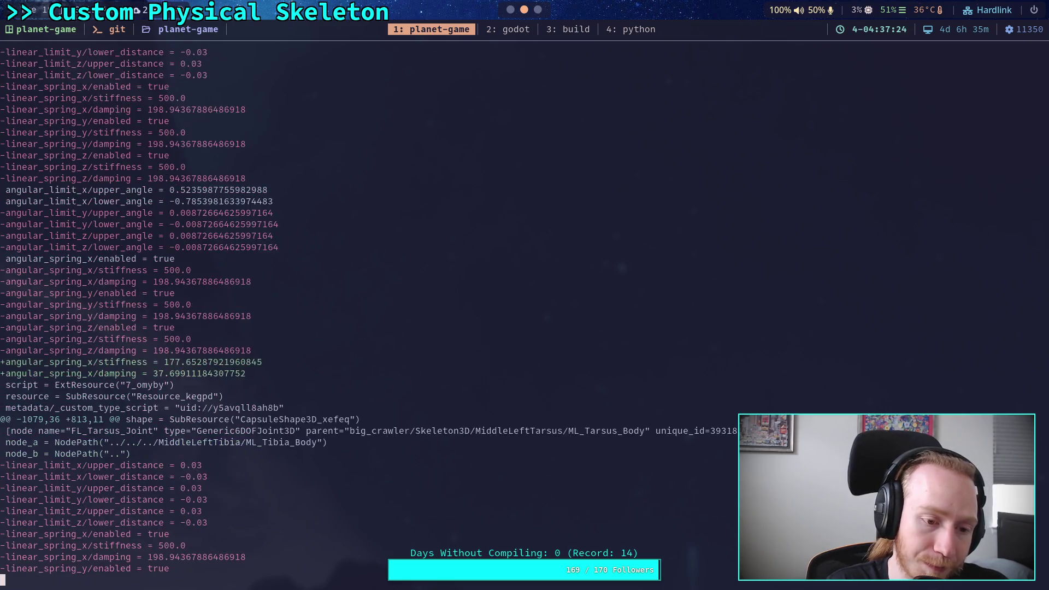
scroll(377, 317, down, 15)
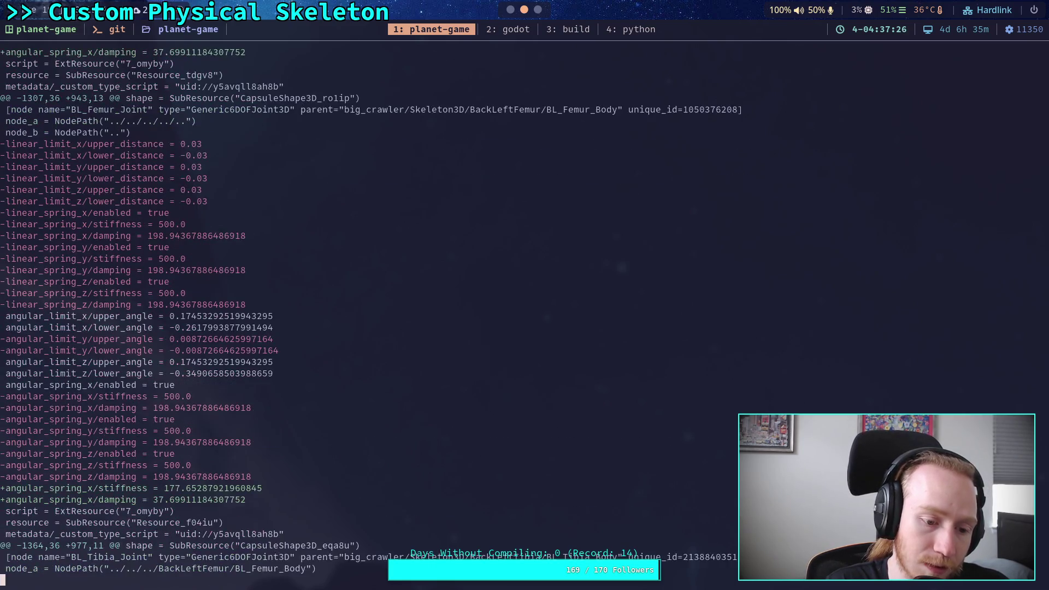
scroll(377, 316, down, 15)
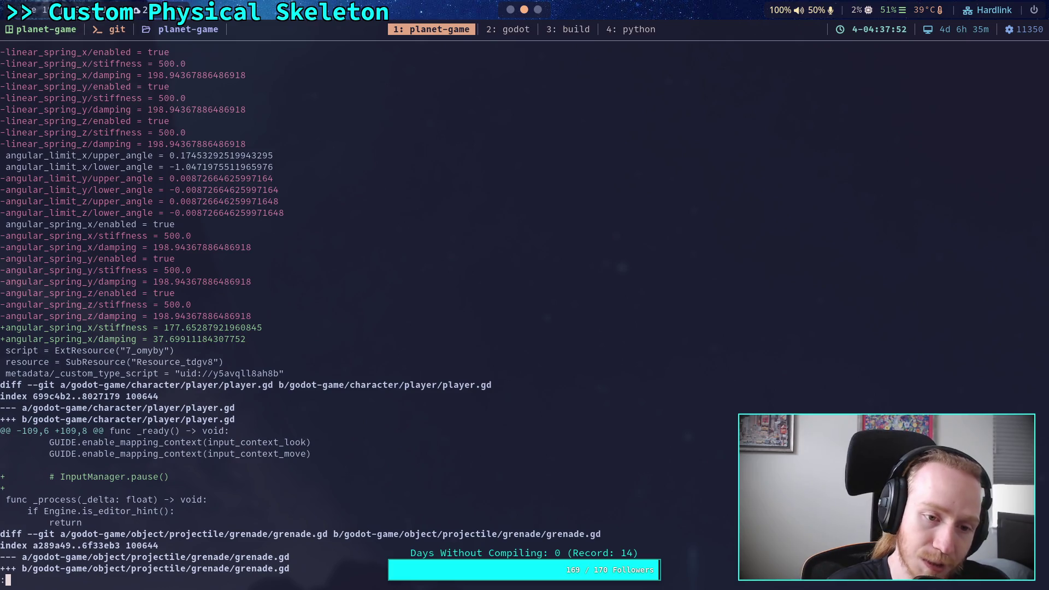
key(space)
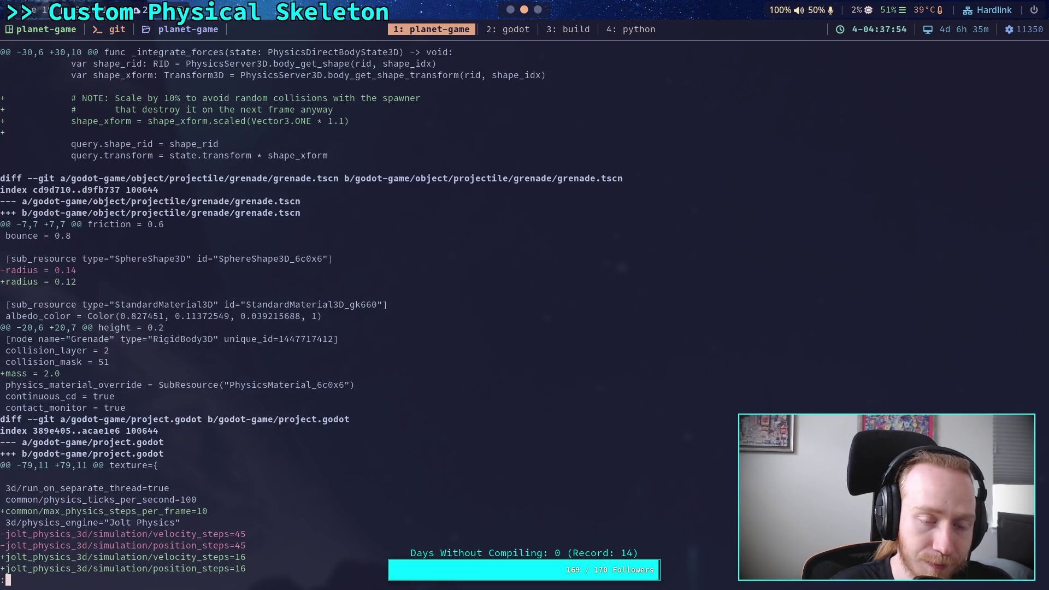
scroll(300, 311, up, 8)
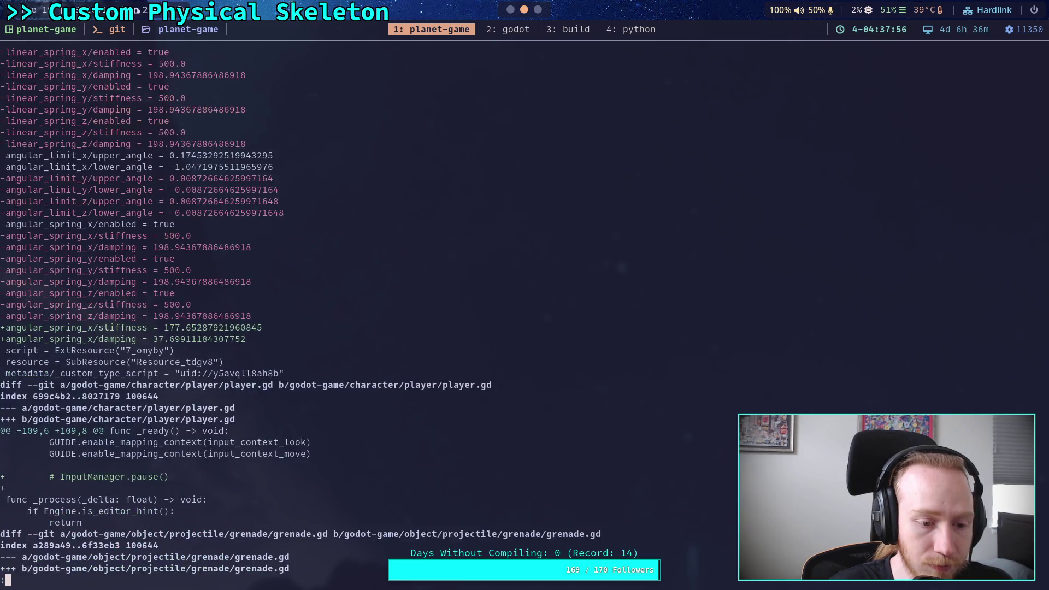
scroll(300, 310, down, 3)
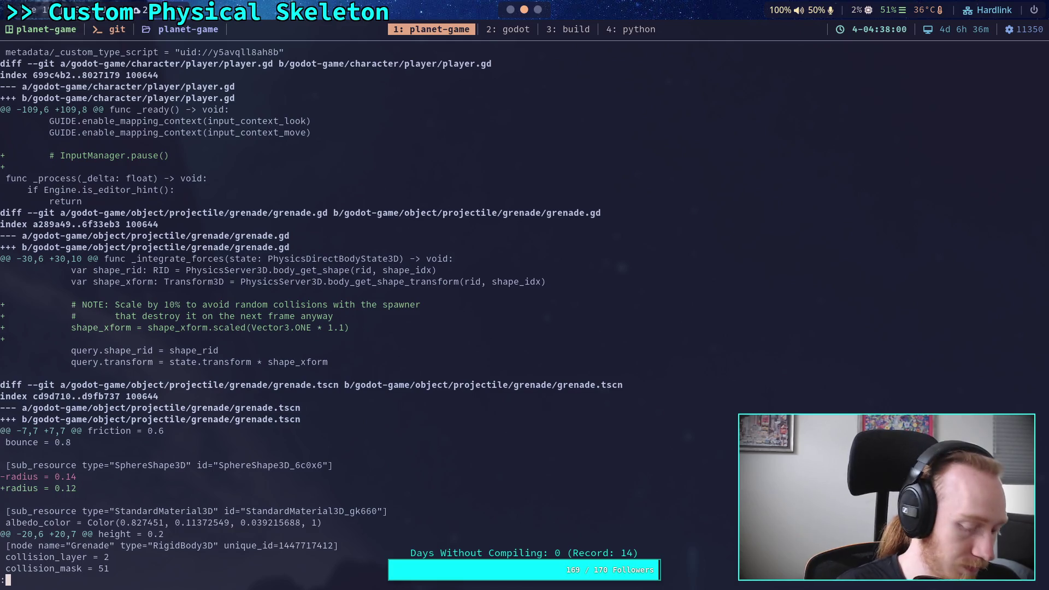
scroll(300, 310, down, 1)
scroll(300, 310, down, 5)
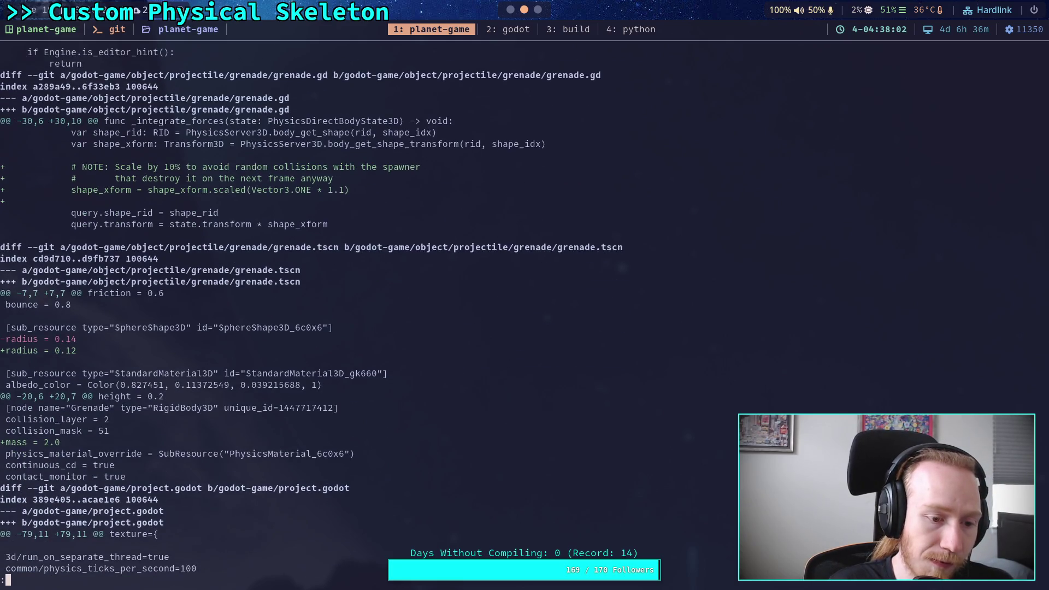
scroll(312, 310, up, 2)
Quit the pager and stage only godot-game/object/projectile/grenade/ with git add
text(q)
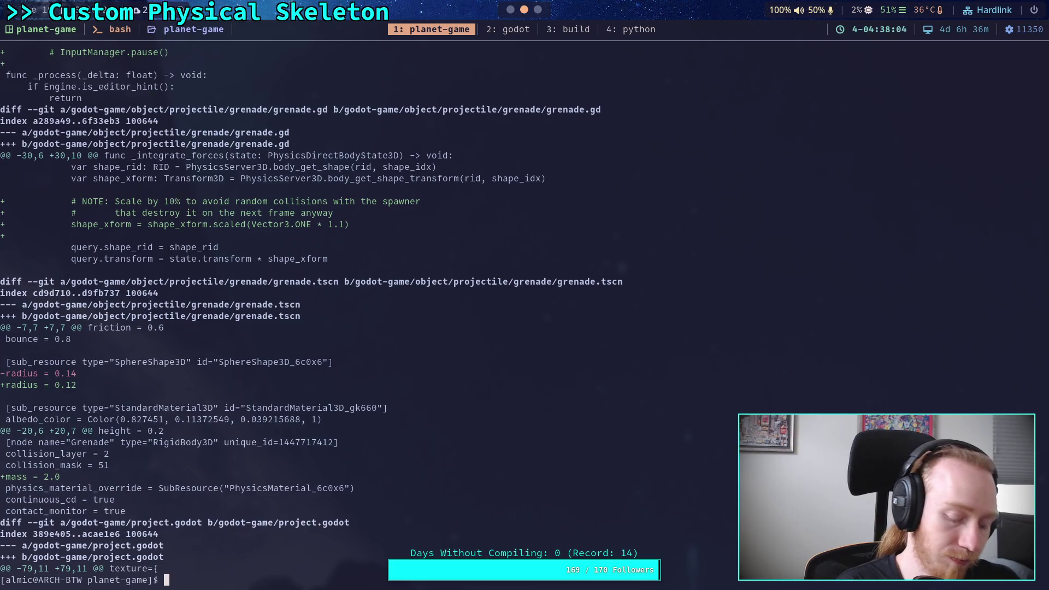
text(git add )
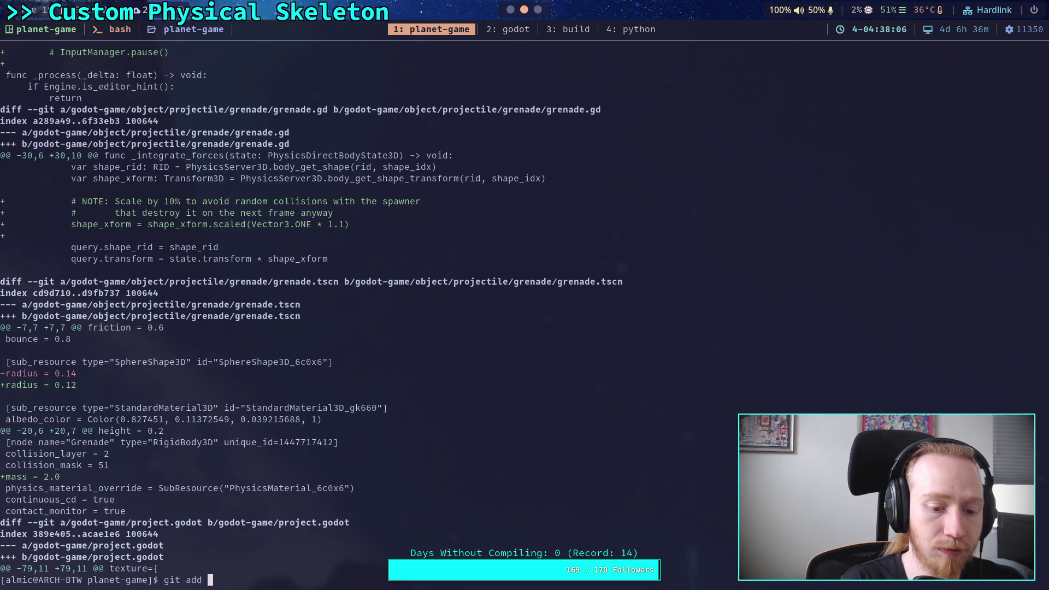
text(go)
key(Tab)
text(ob)
key(Tab)
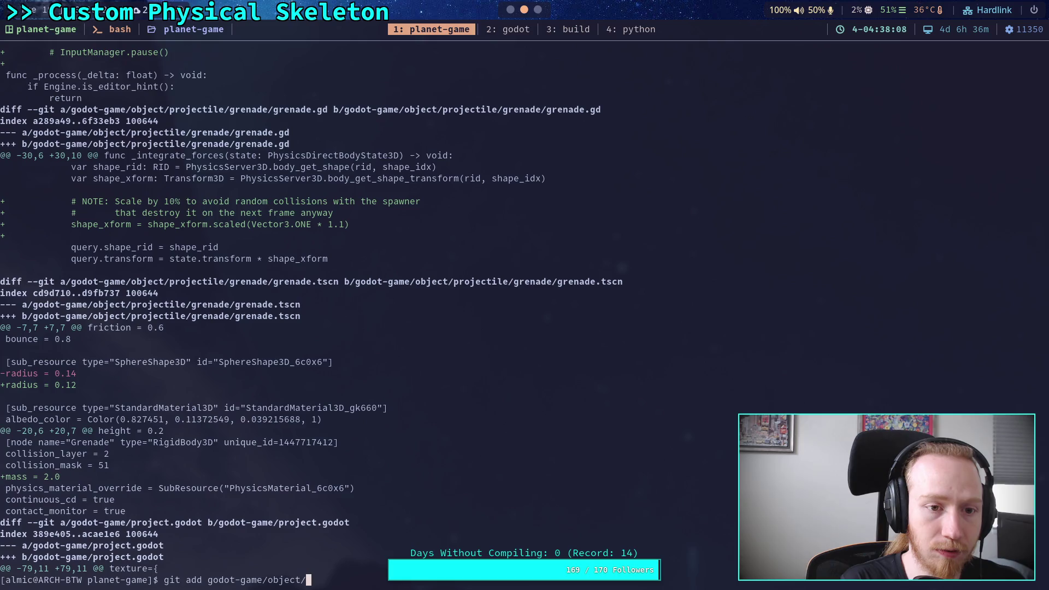
text(pr)
key(Tab)
text(g)
key(Tab)
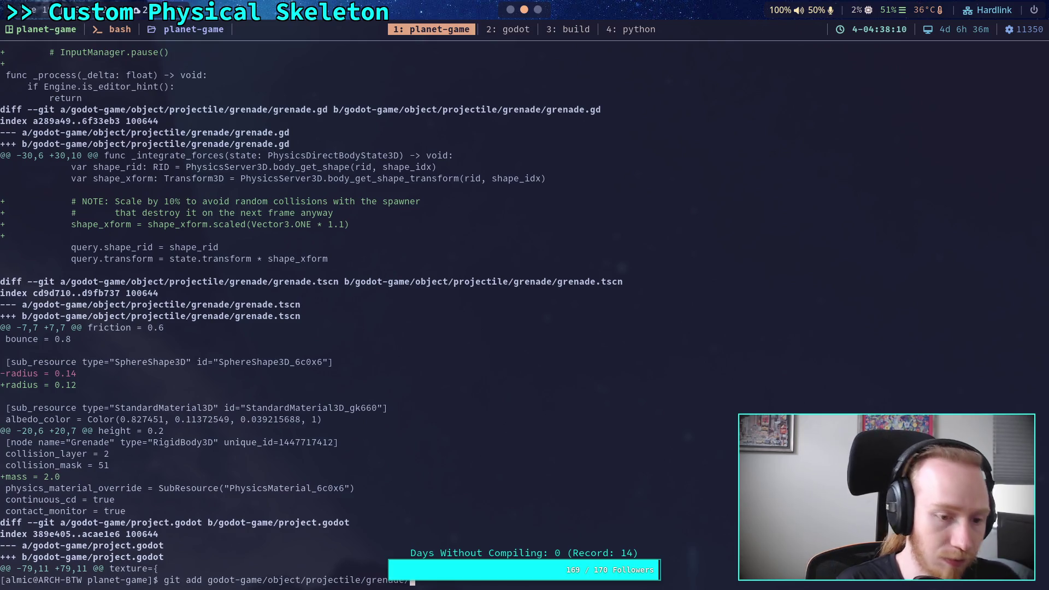
key(Return)
text(git )
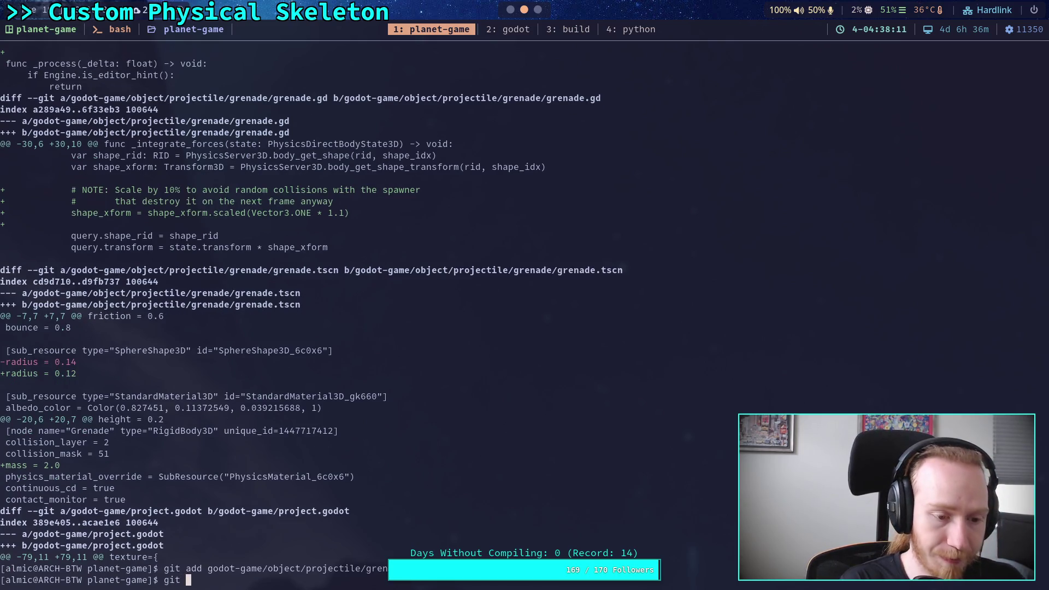
text(commit)
Run git commit and type the summary 'Improve projectile spawner collision detection' plus a '- Also' bullet
key(Return)
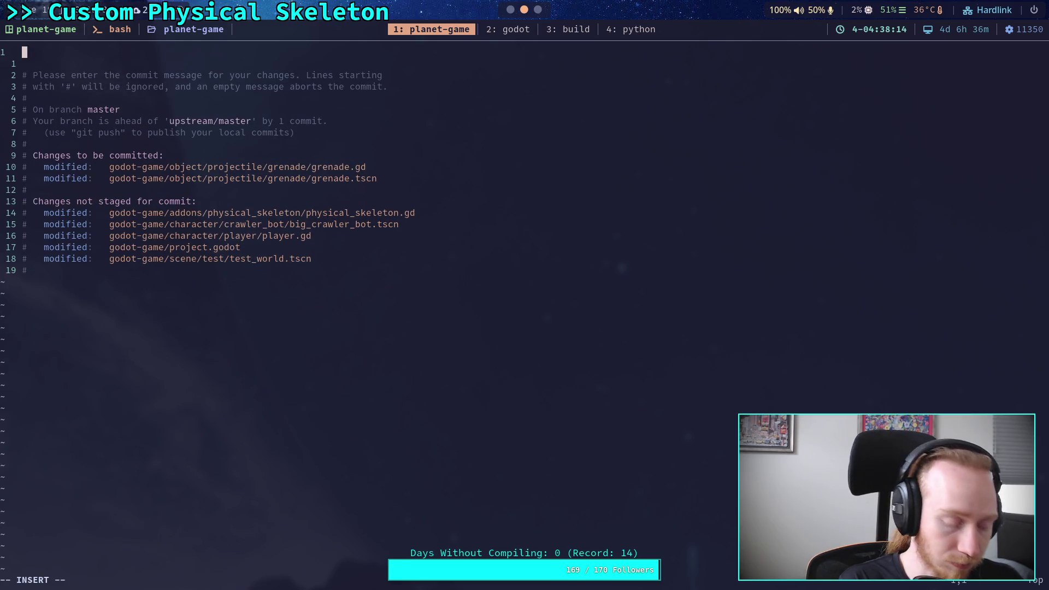
text(Improve )
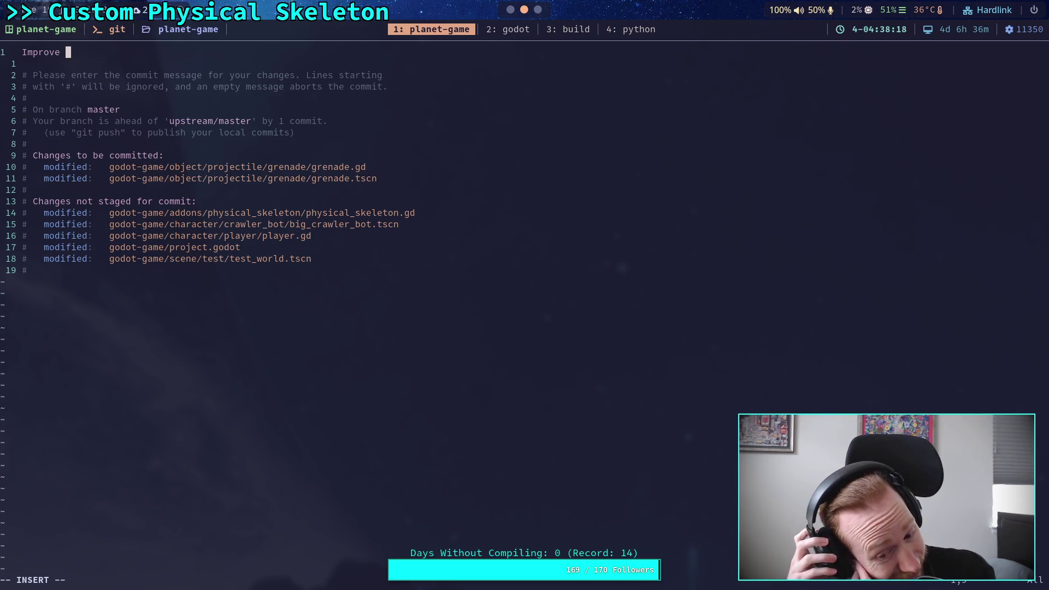
text(p)
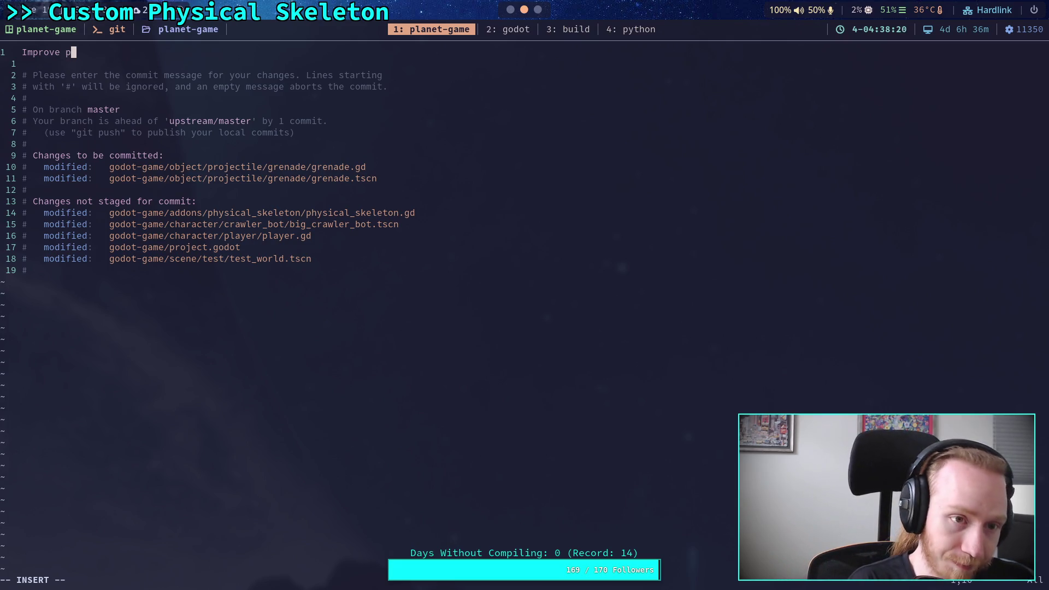
text(rojectile)
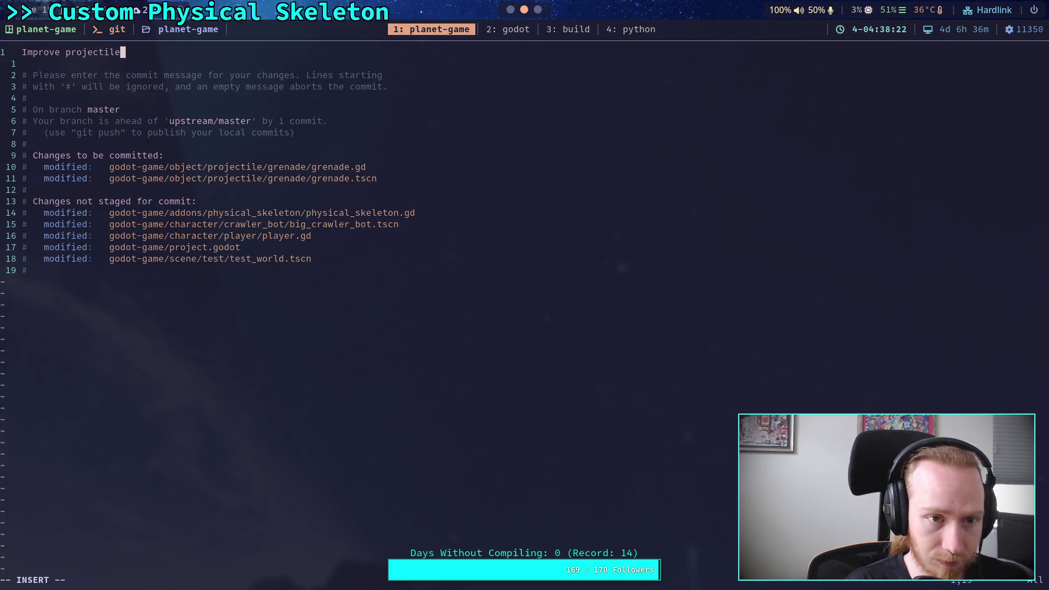
text( spawner colli)
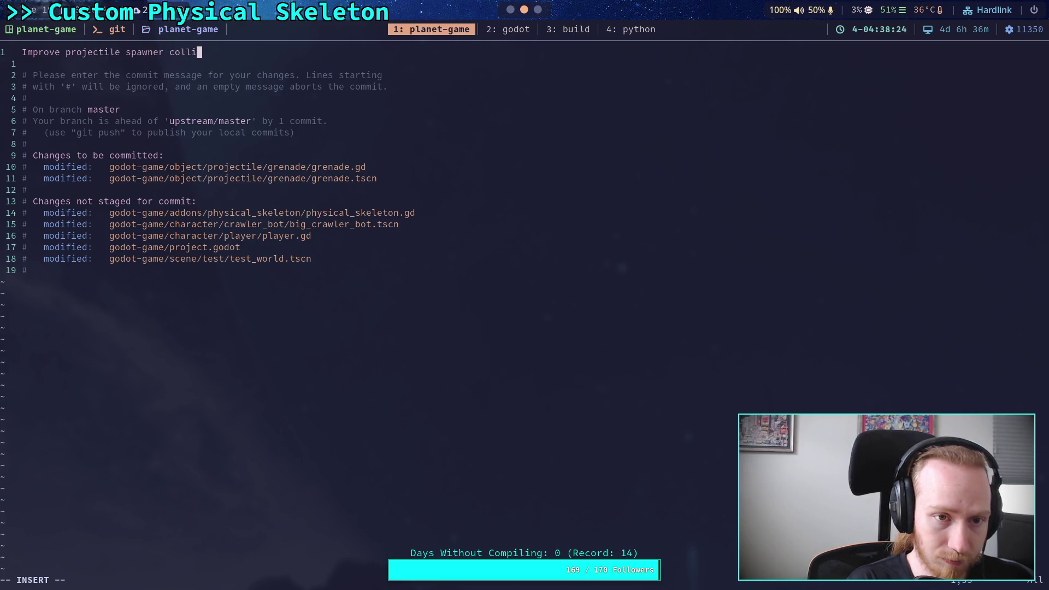
text(sion detection)
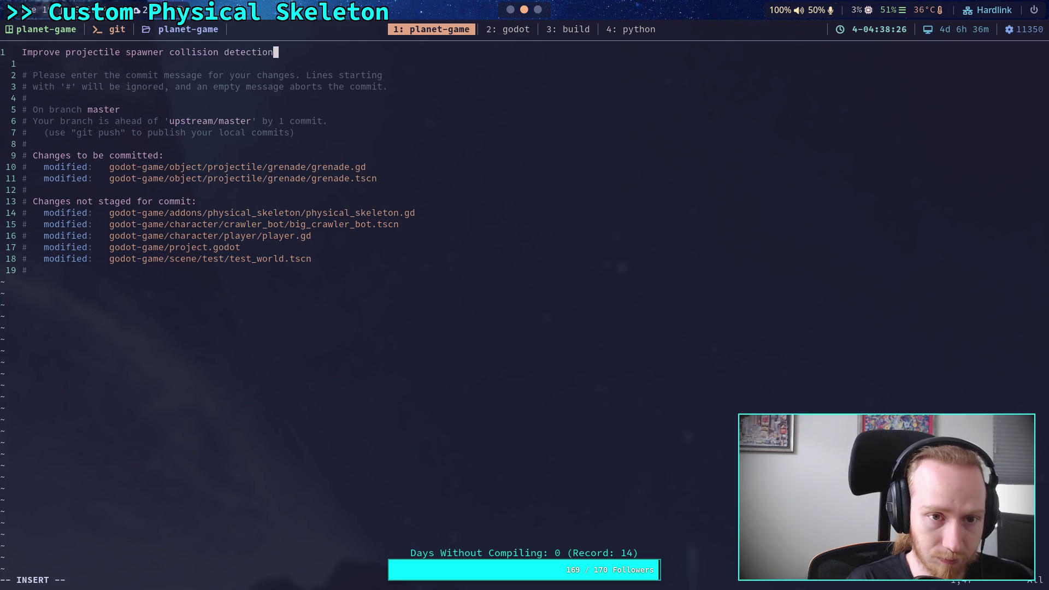
key(Return)
key(Return)
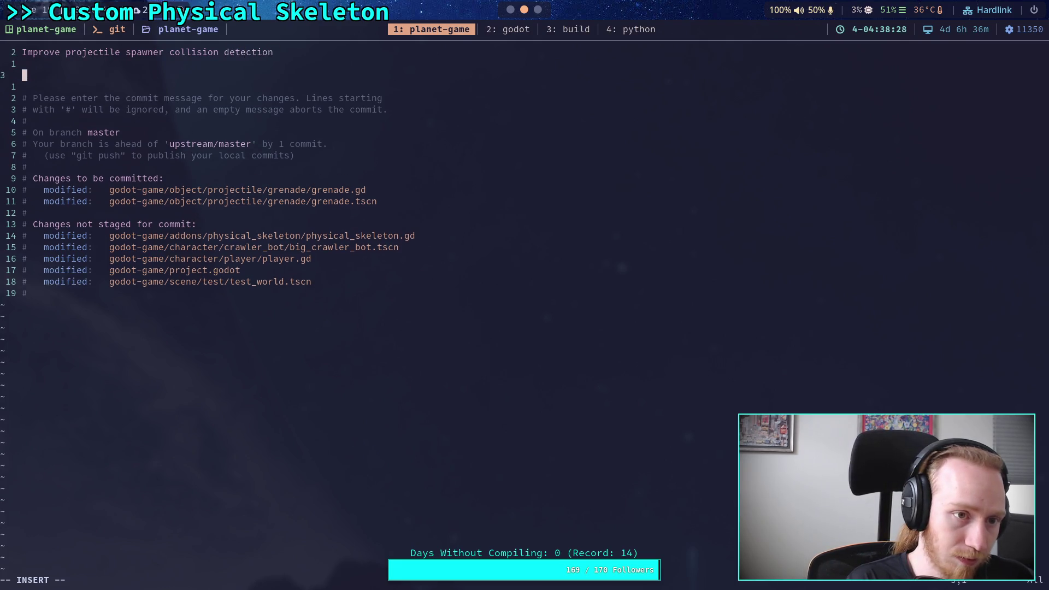
text(- Also in)
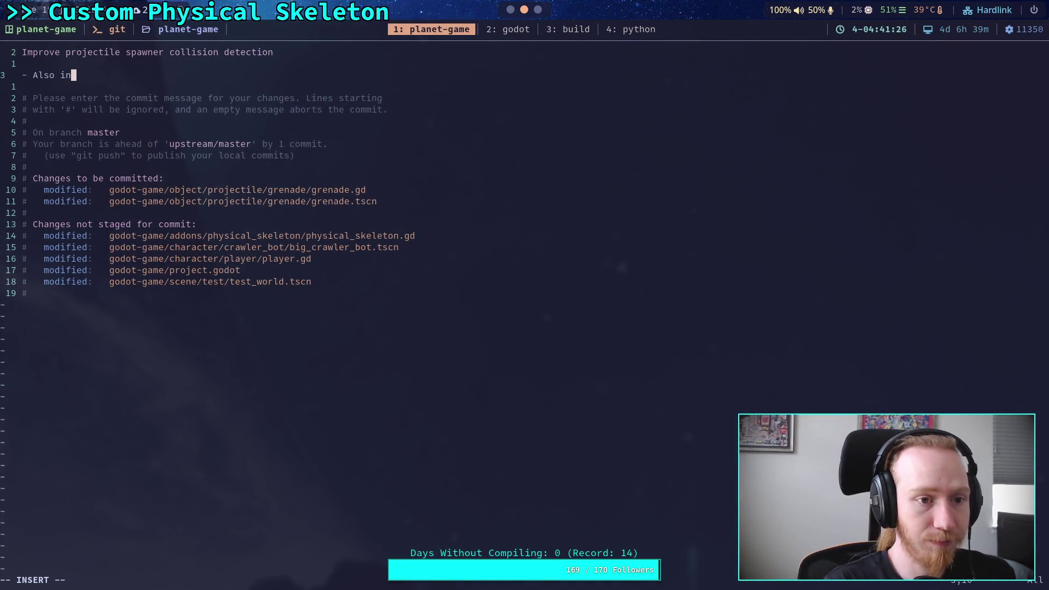
Finish the bullet about the grenade mass for physics joint testing and save with :wq
text(creased the mas)
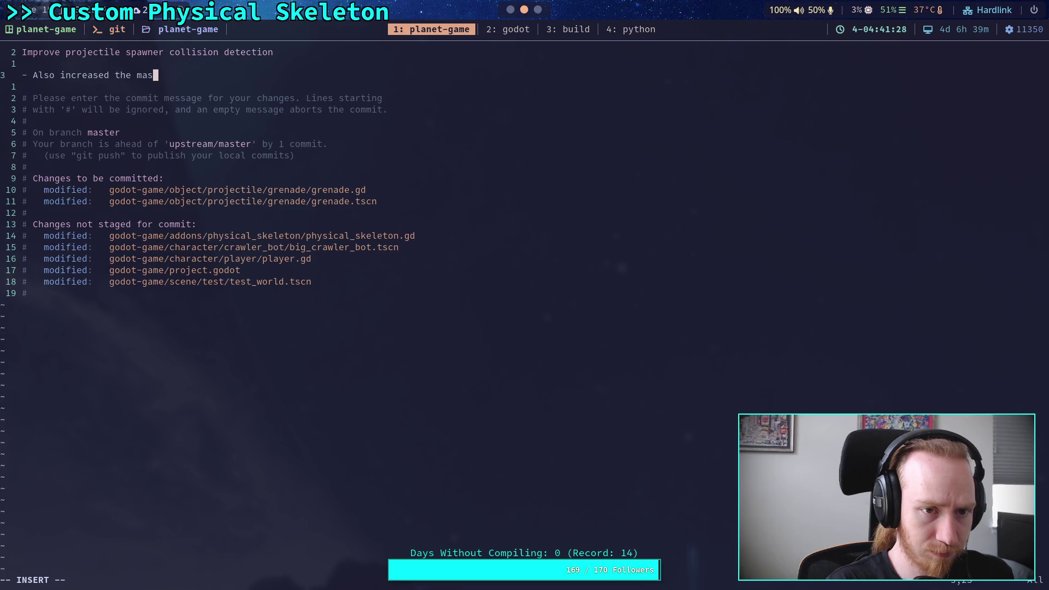
text(s of the grena)
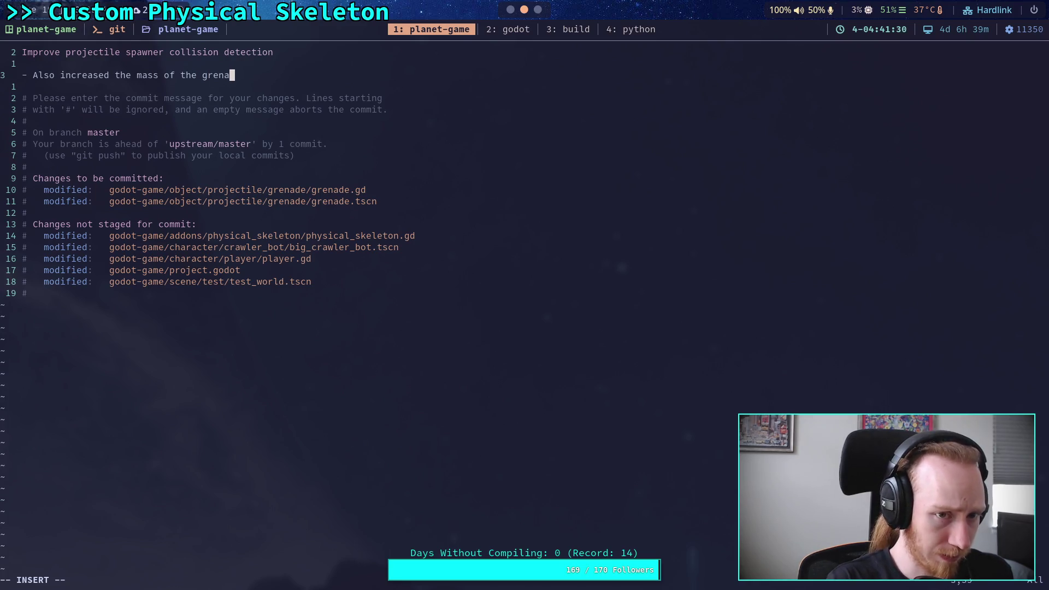
text(de for )
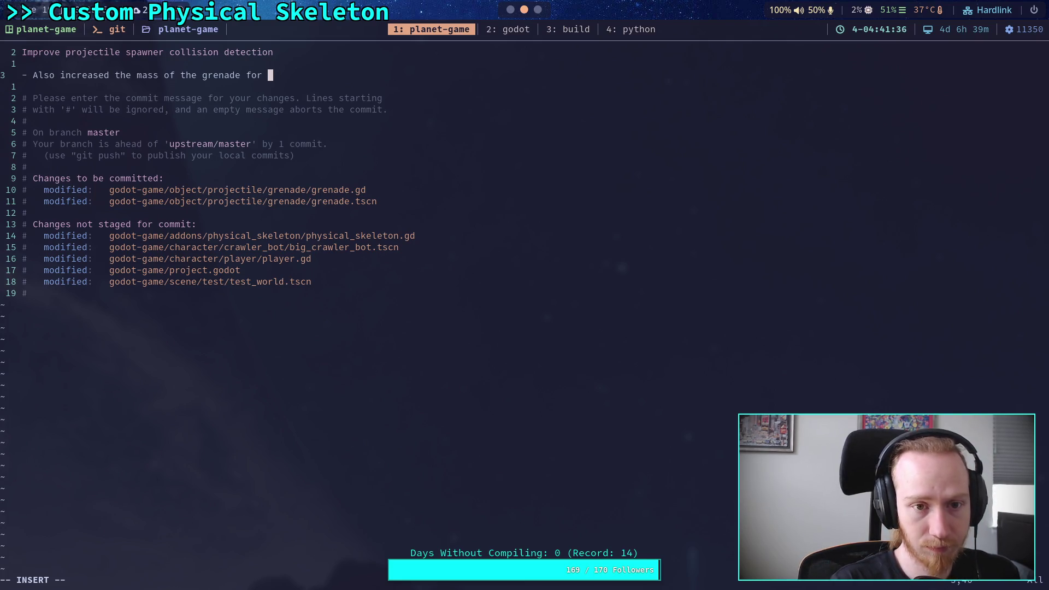
text(joint testing)
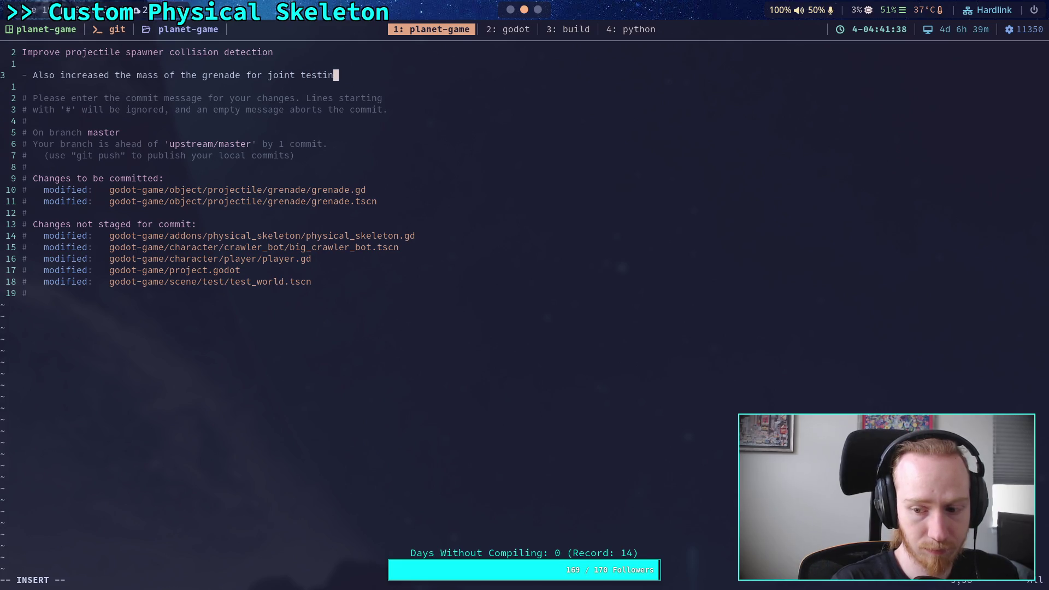
key(Escape)
text(:wq)
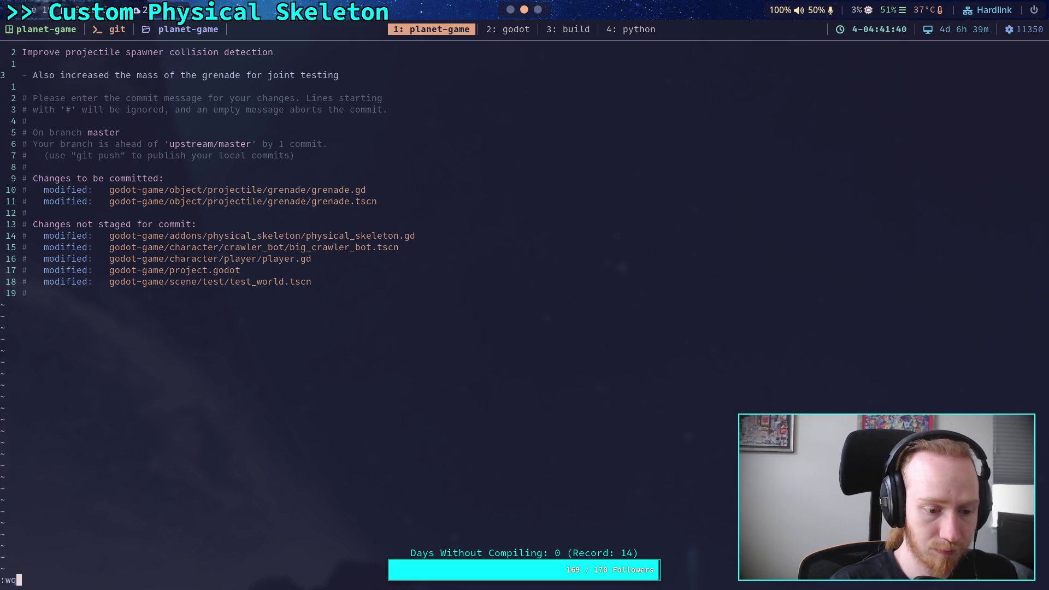
key(Escape)
key(A)
key(BackSpace)
key(BackSpace)
key(BackSpace)
text(crawler)
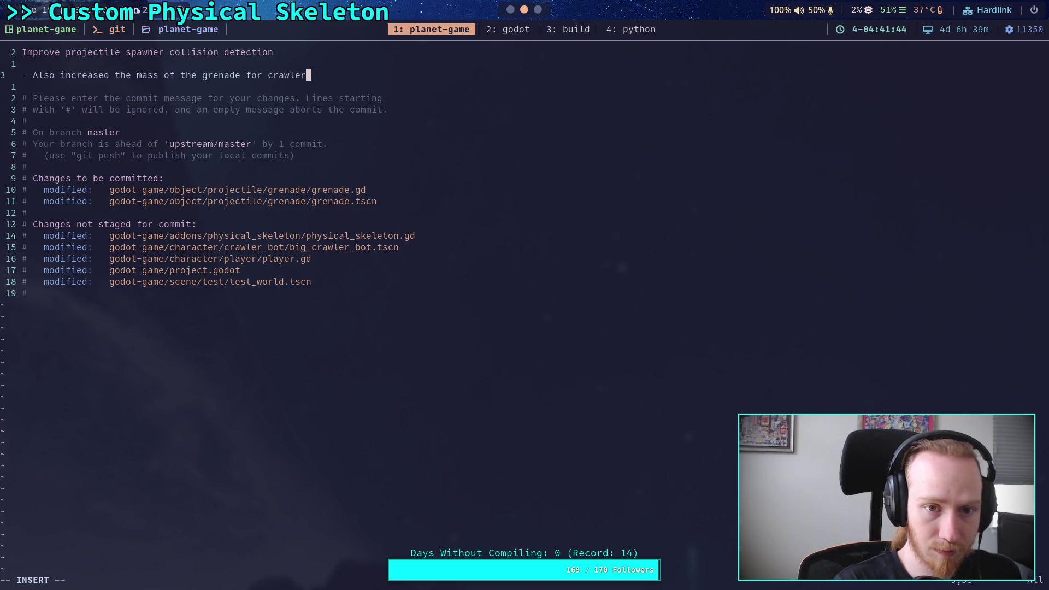
key(Return)
text(physic)
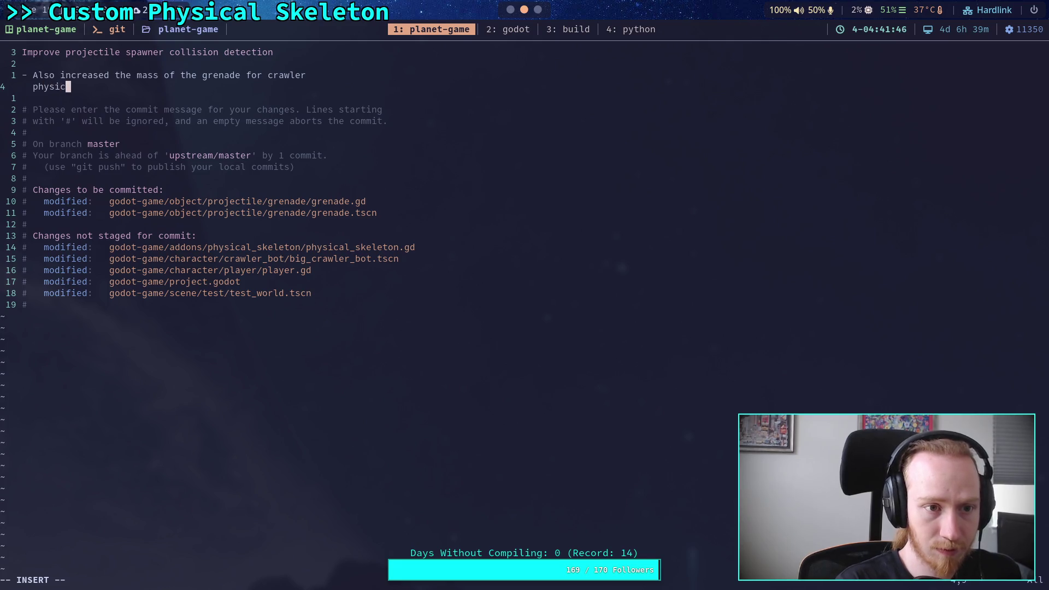
text(al skelet)
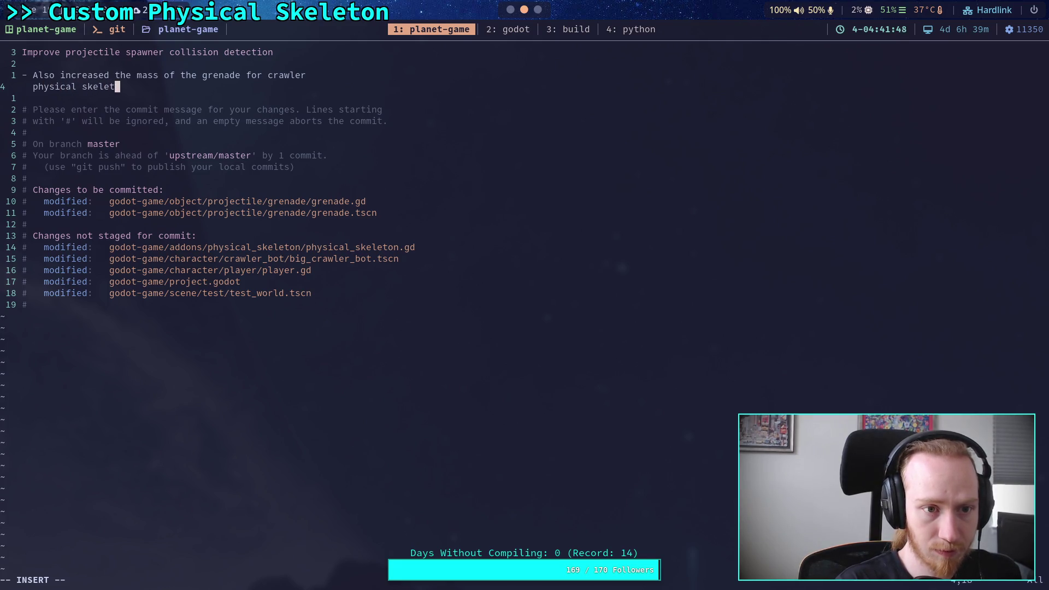
text(on joint te)
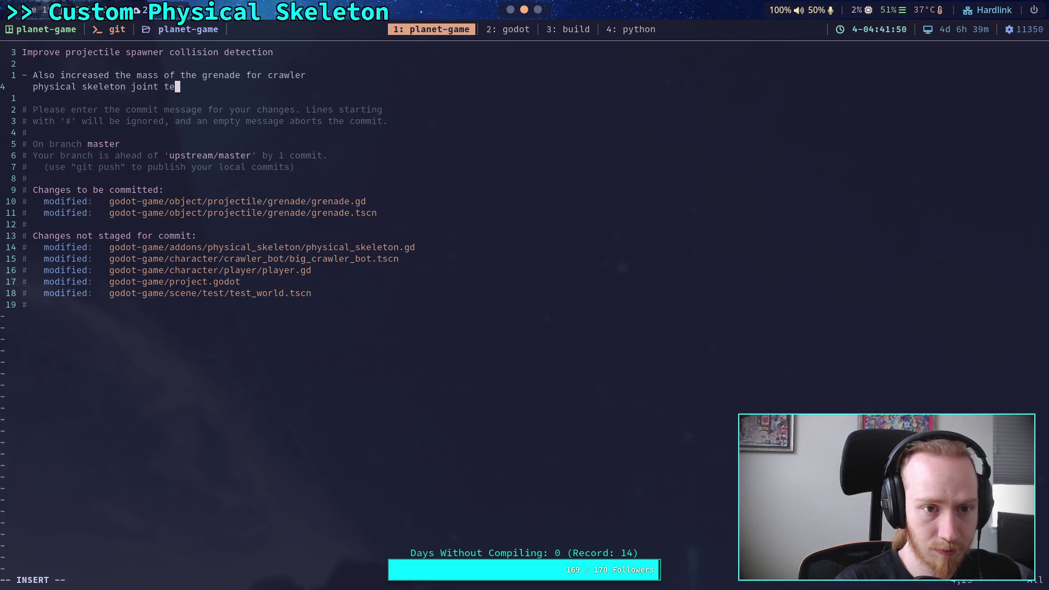
text(sting)
key(Escape)
text(:wq)
key(Return)
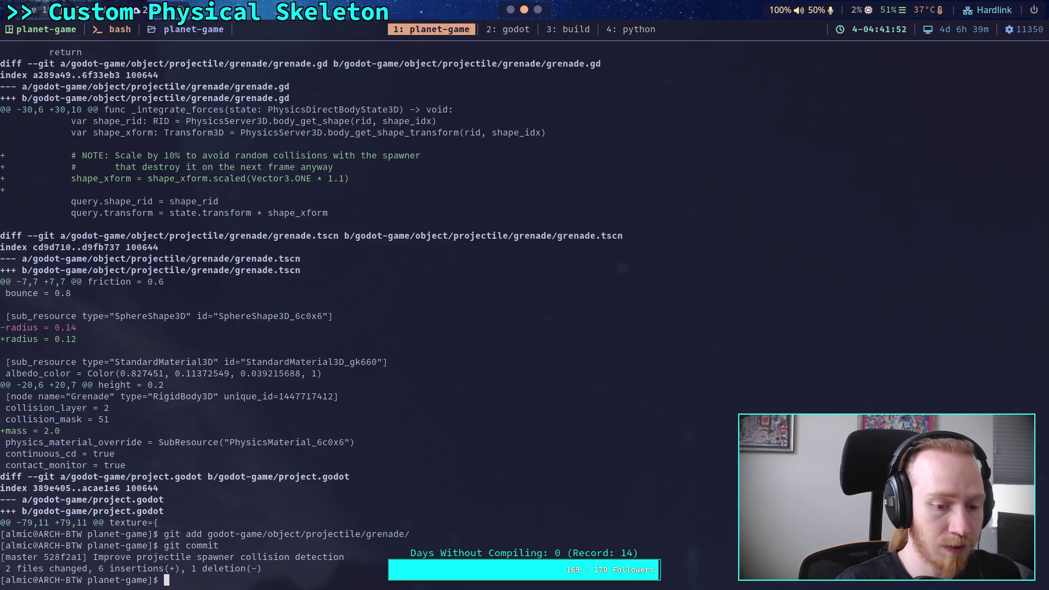
Push the grenade commit and show the diff of unstaged changes
text(git push)
key(Return)
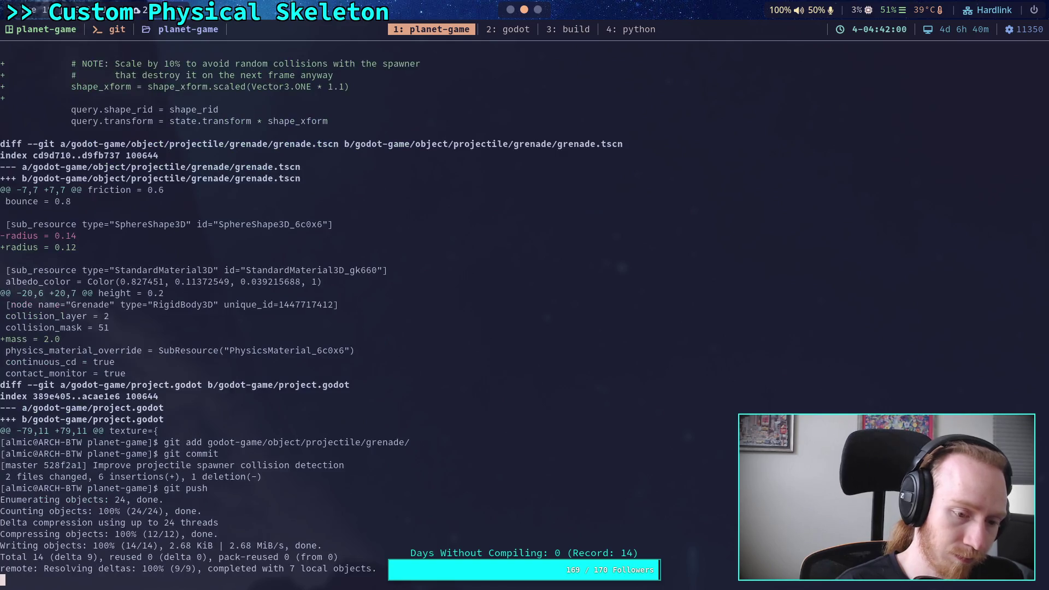
text(git diff)
key(Return)
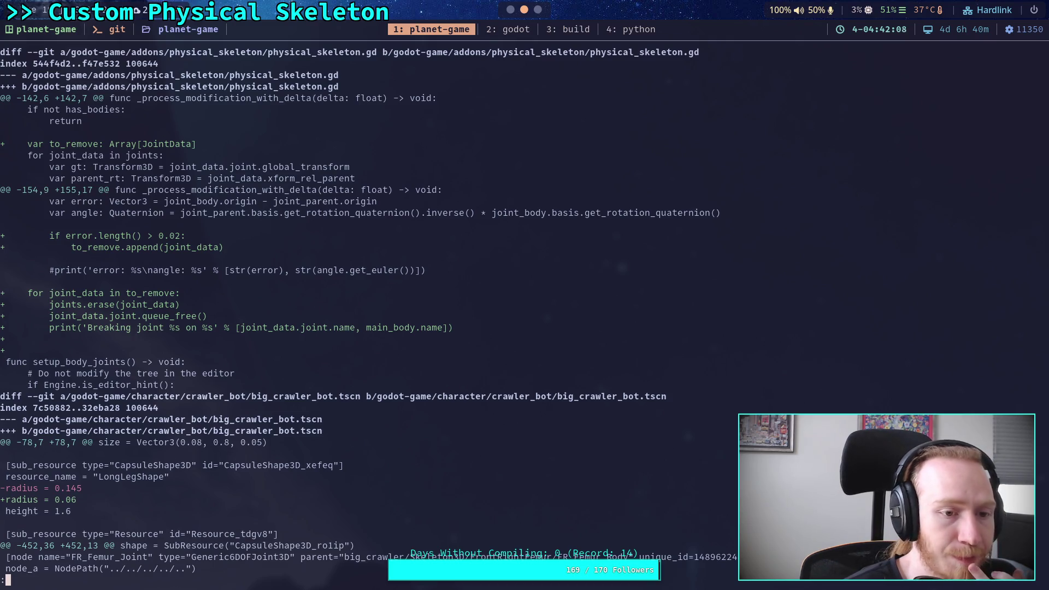
Page through the crawler joint, player.gd and test_world diffs back to the project.godot Jolt settings
scroll(524, 311, down, 20)
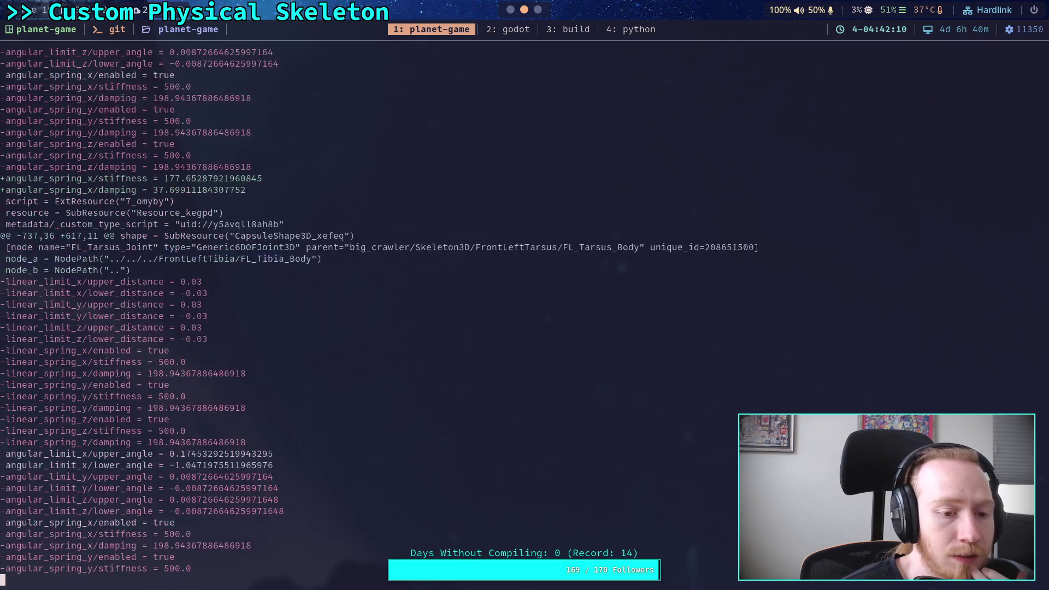
key(space)
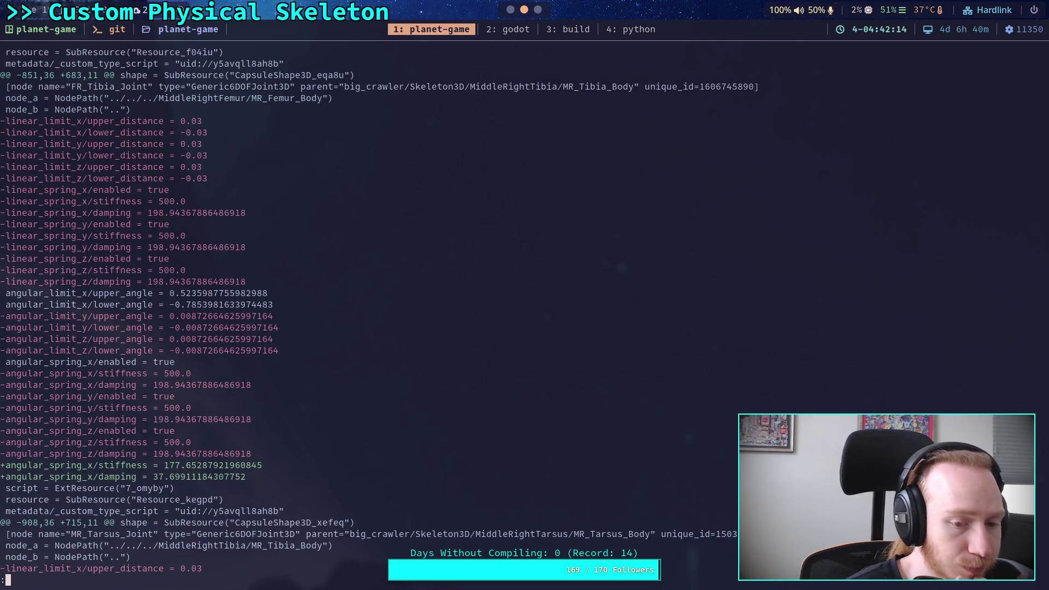
key(space)
key(space)
key(space)
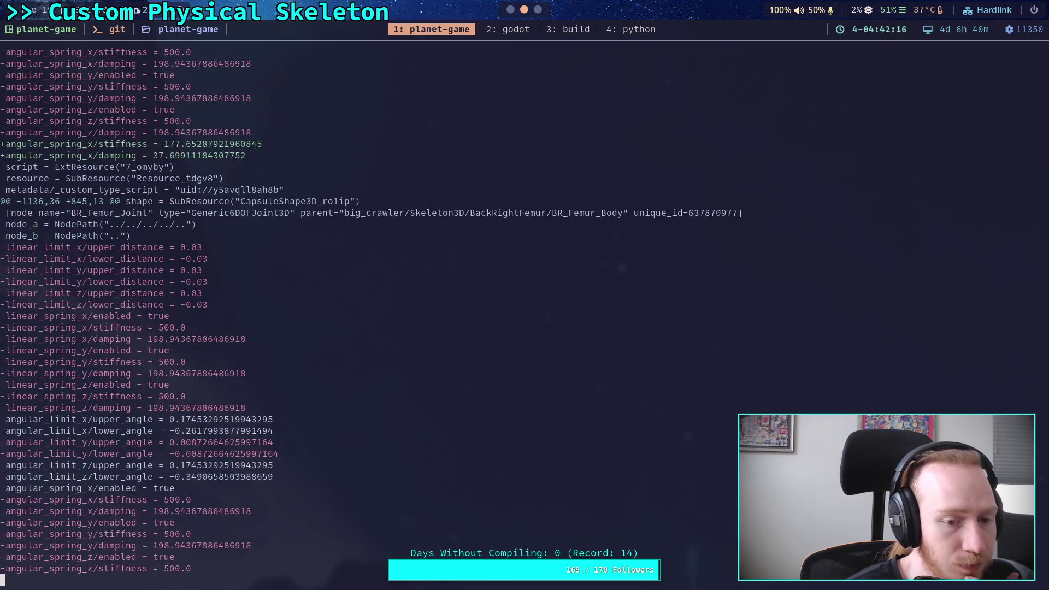
key(space)
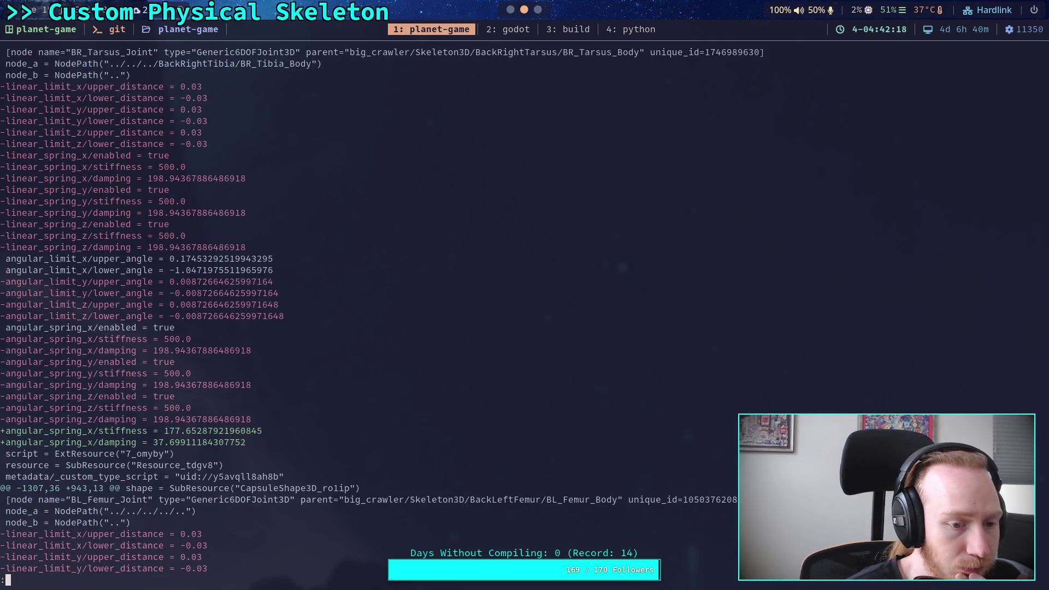
key(space)
key(space)
key(space)
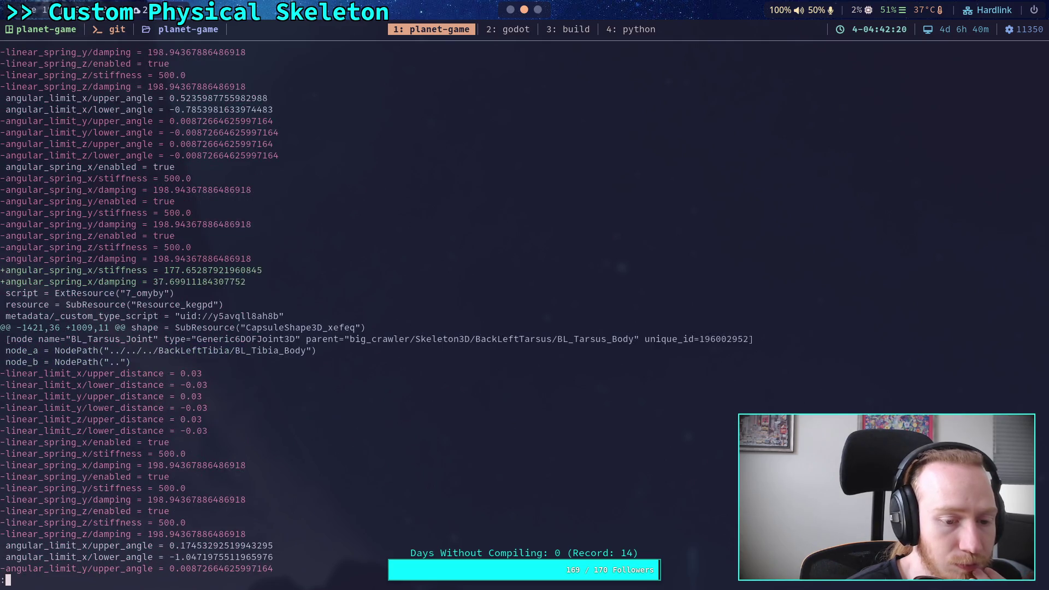
key(space)
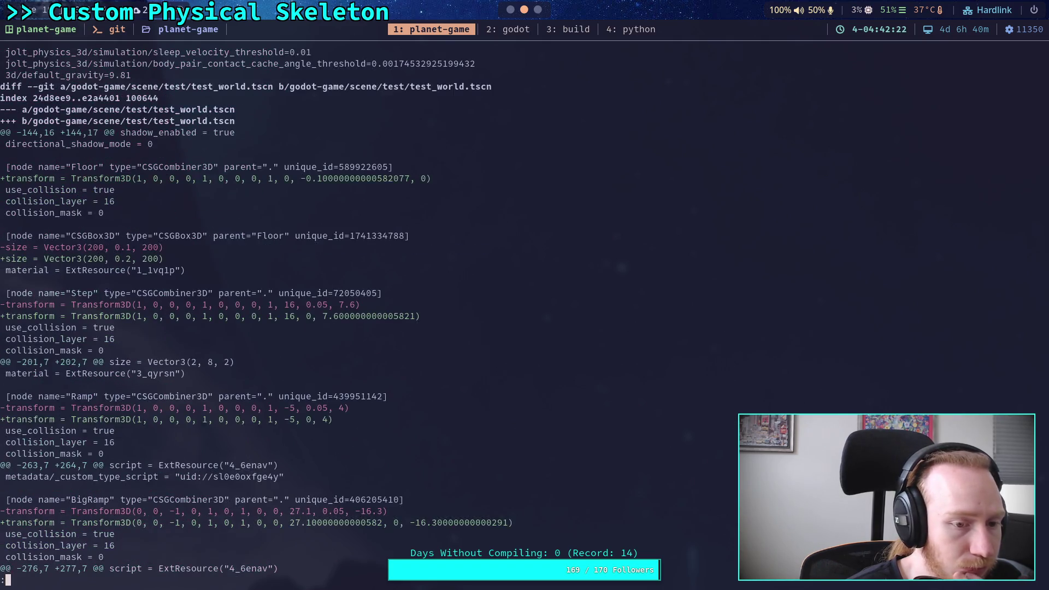
key(b)
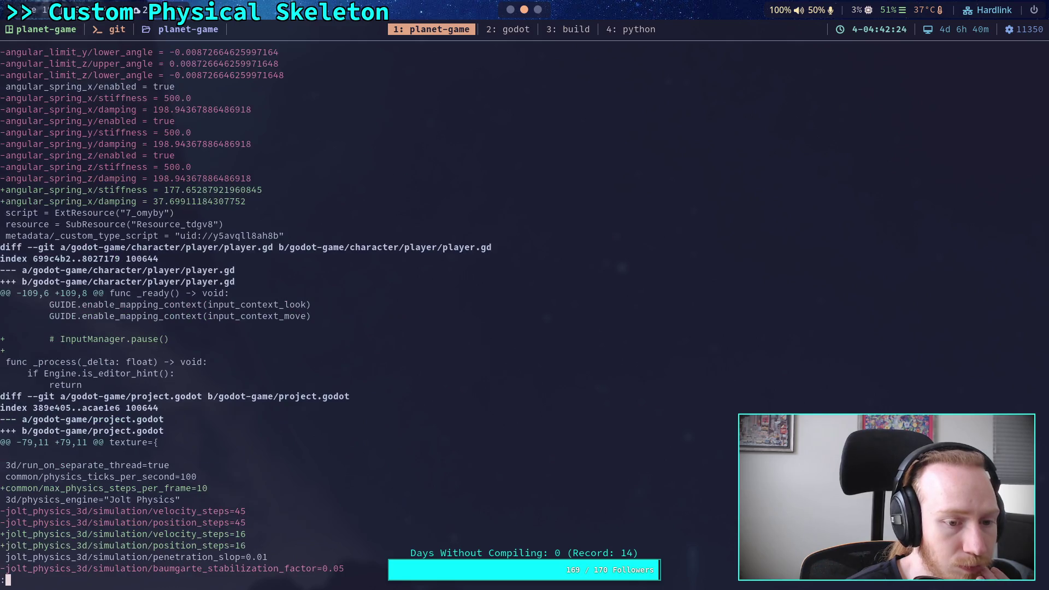
key(space)
key(Up)
key(Up)
key(Up)
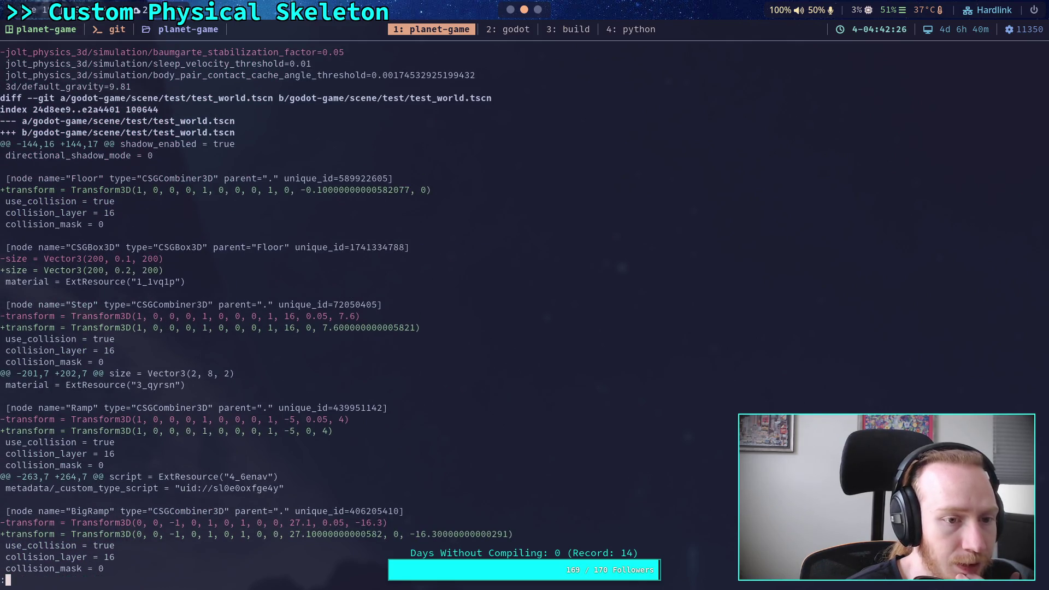
key(Up)
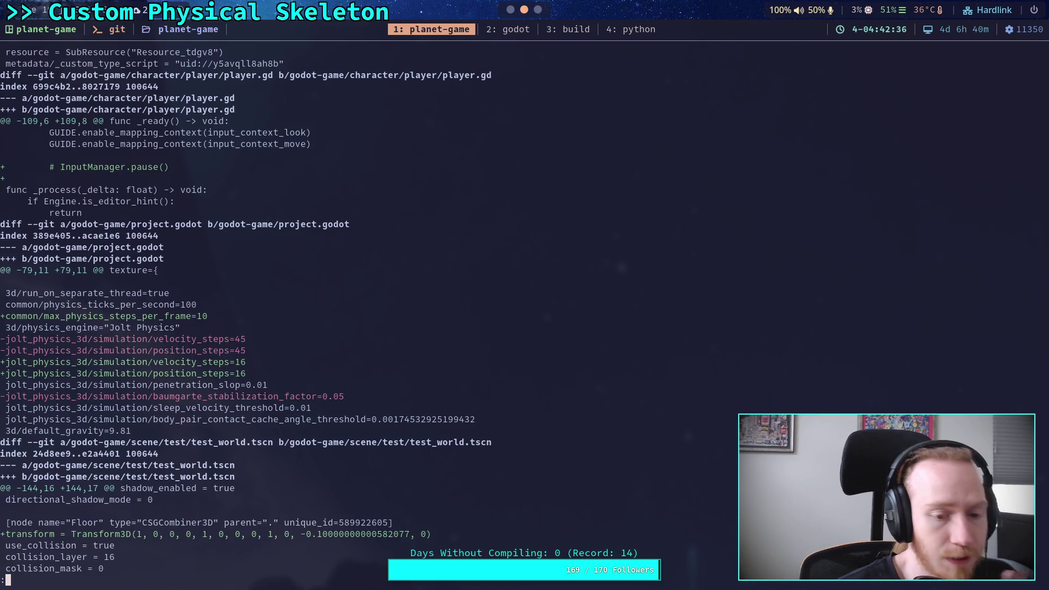
click(624, 33)
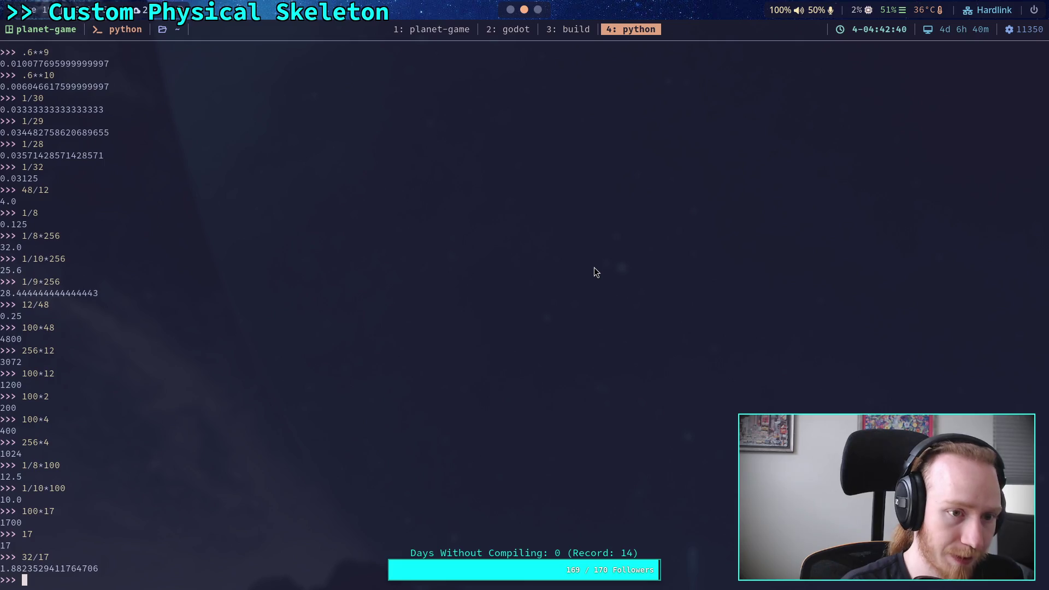
Evaluate 1.0 - ((0.8**10)**(1/16)) in Python, giving 0.13017628958360727
scroll(545, 274, up, 13)
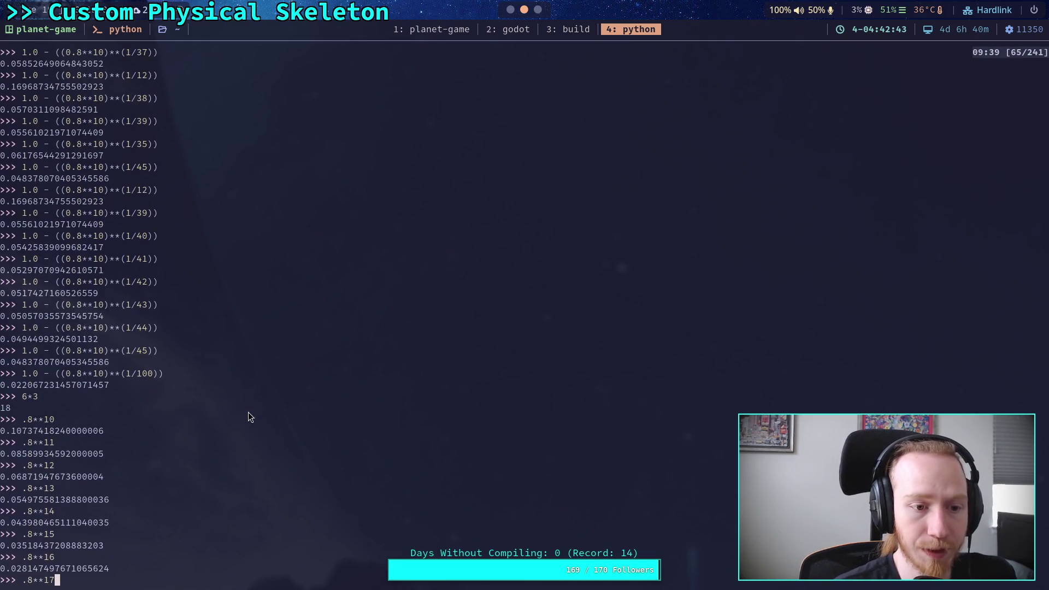
drag(38, 373, 167, 373)
middle_click(173, 384)
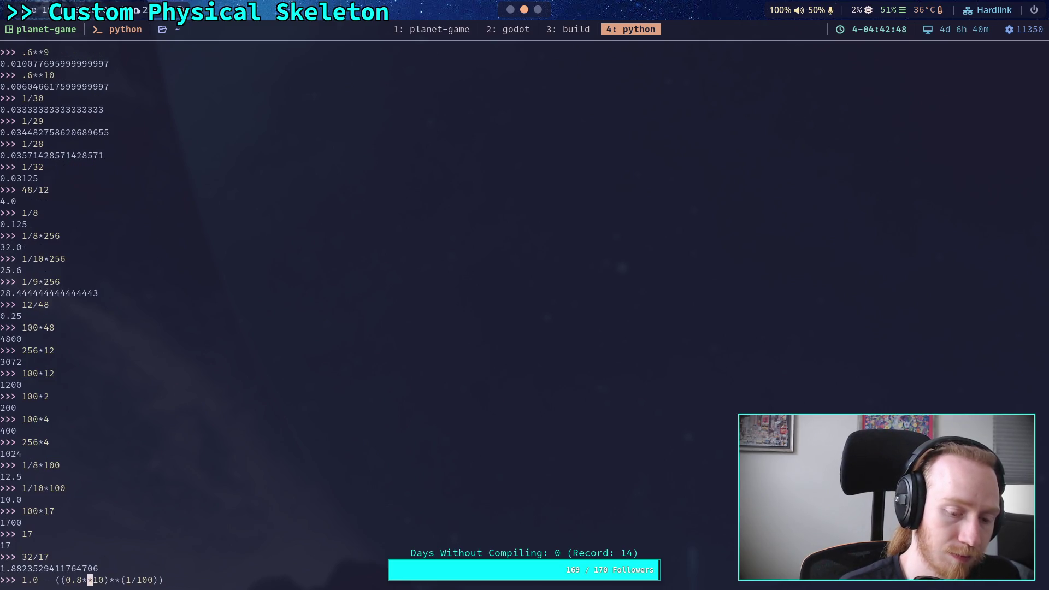
key(BackSpace)
key(BackSpace)
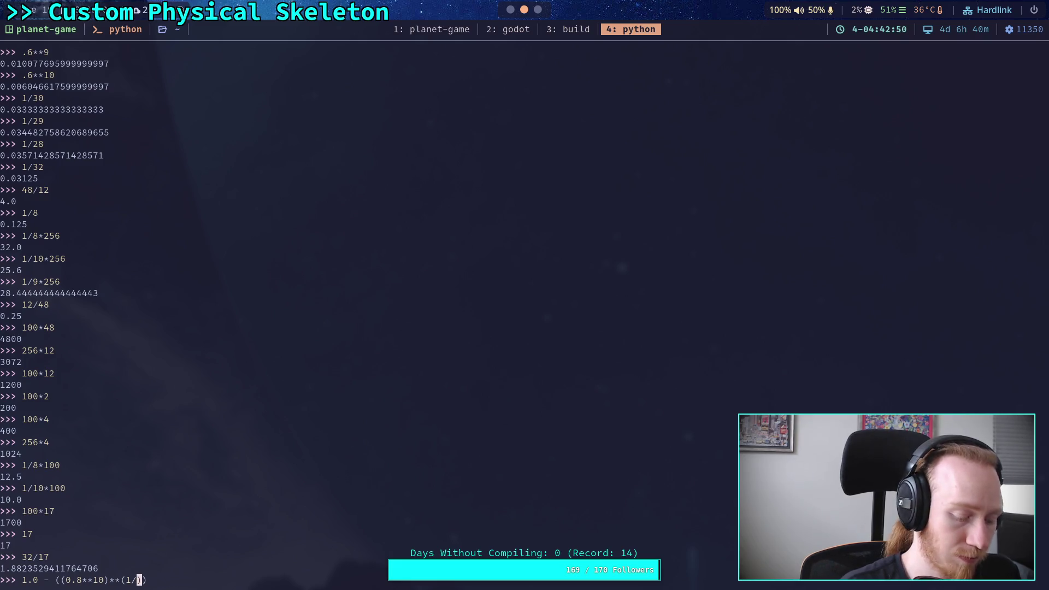
text(16)
key(Return)
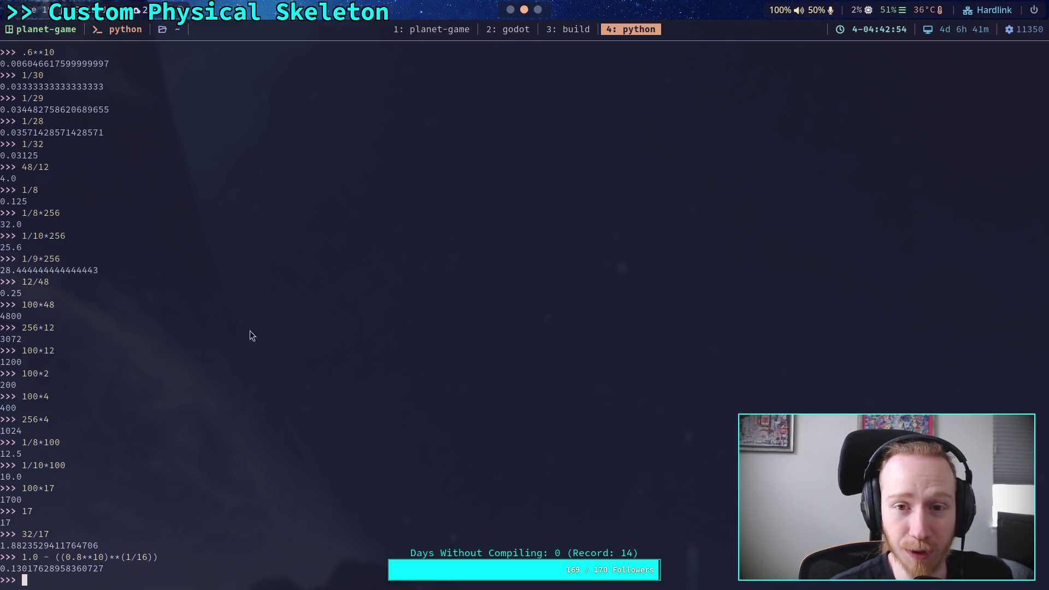
key(super+2)
click(54, 31)
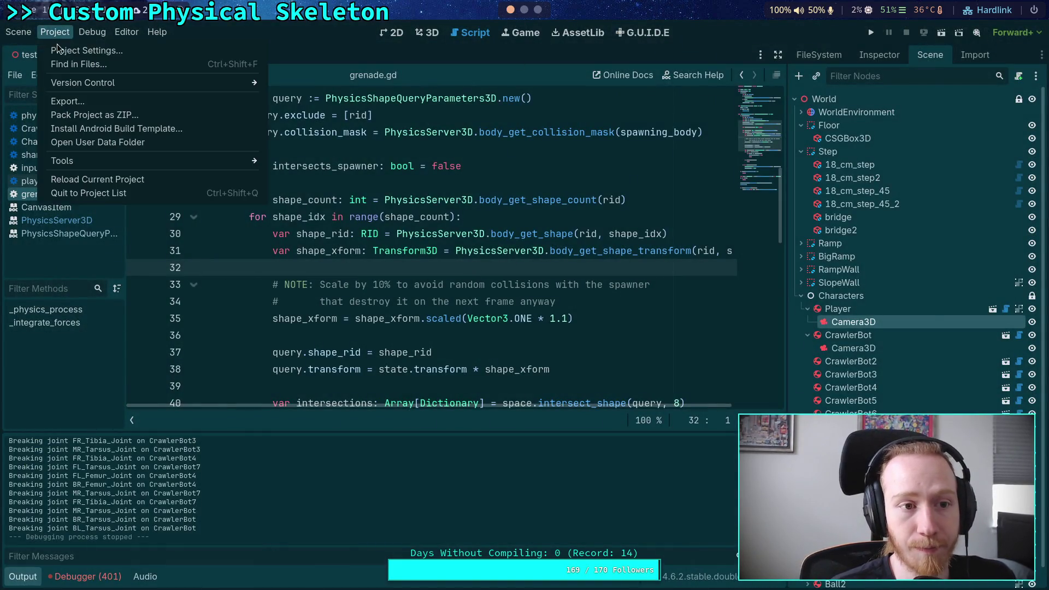
Open and close Project Settings, then run and stop the game to watch the crawler joints
click(66, 44)
click(545, 530)
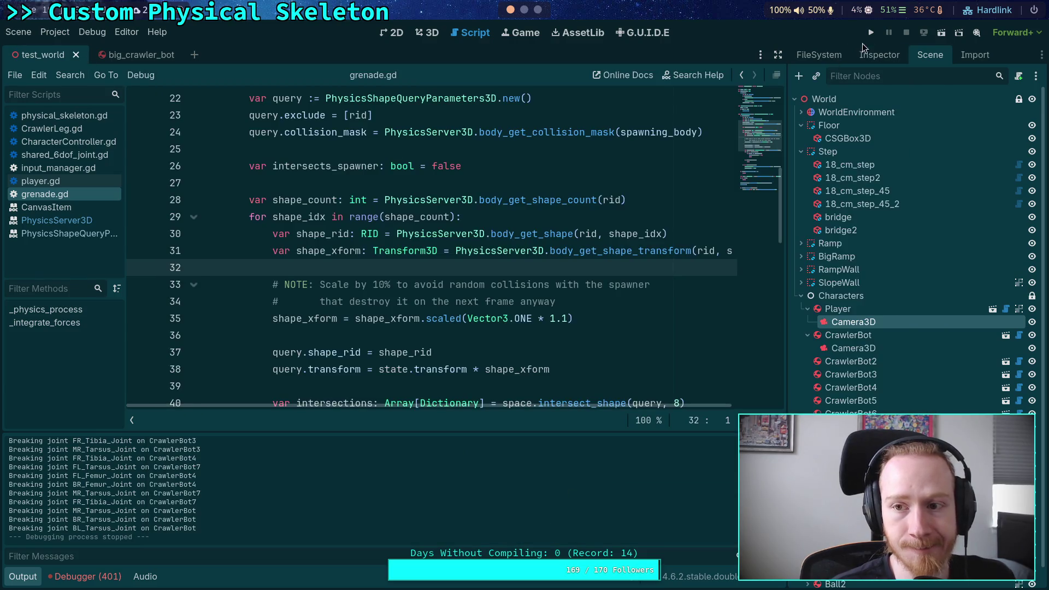
click(871, 33)
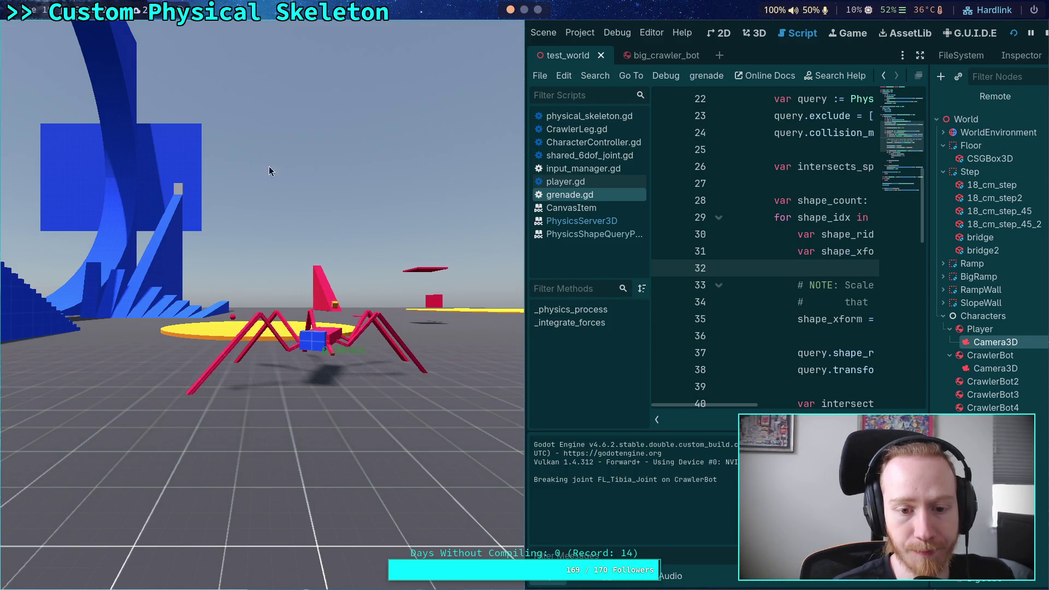
key(F8)
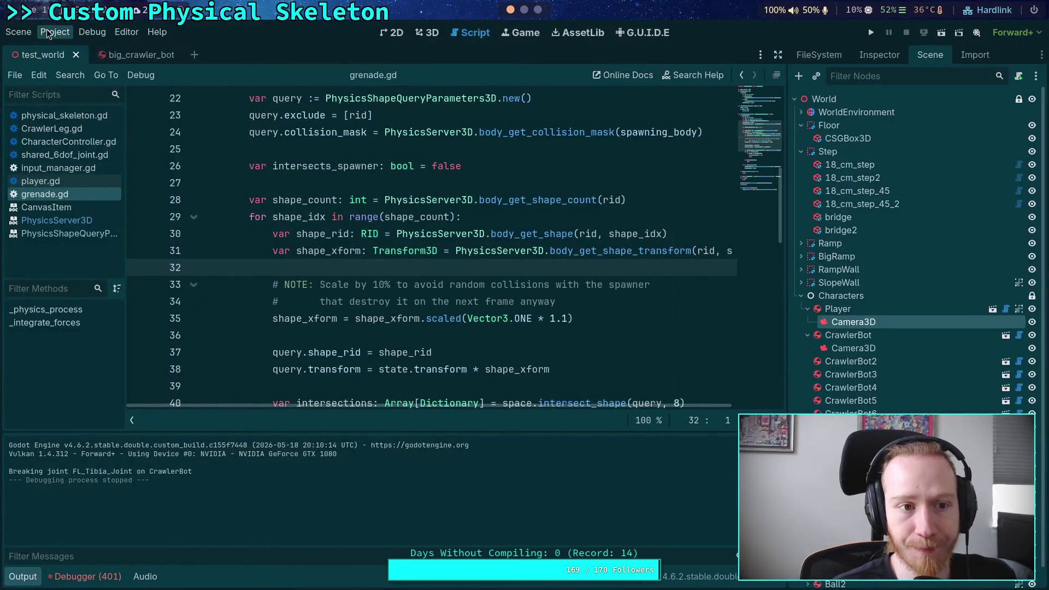
Set the Jolt Physics 3D Baumgarte Stabilization Factor to 0.13 in Project Settings
click(54, 32)
click(82, 47)
click(649, 290)
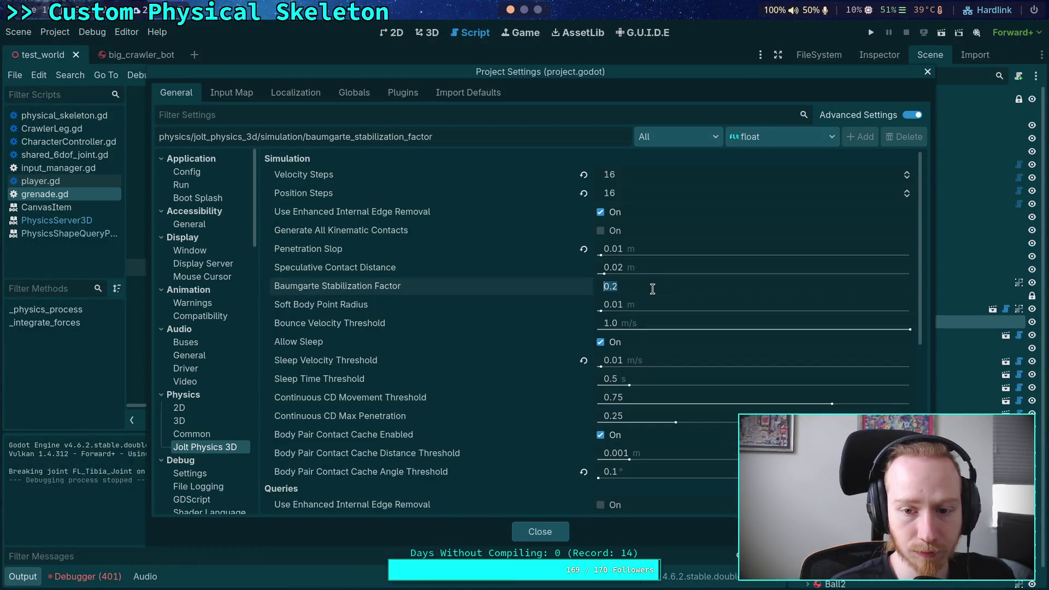
text(3)
key(Return)
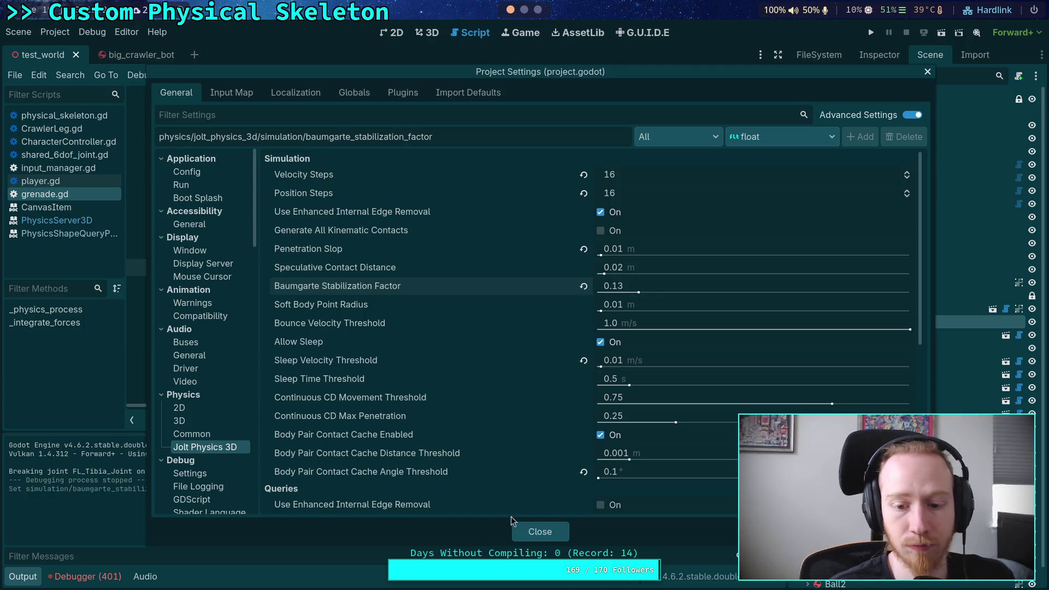
click(527, 531)
Run and stop the game three times to test the 0.13 factor, then show the 3D view
click(870, 33)
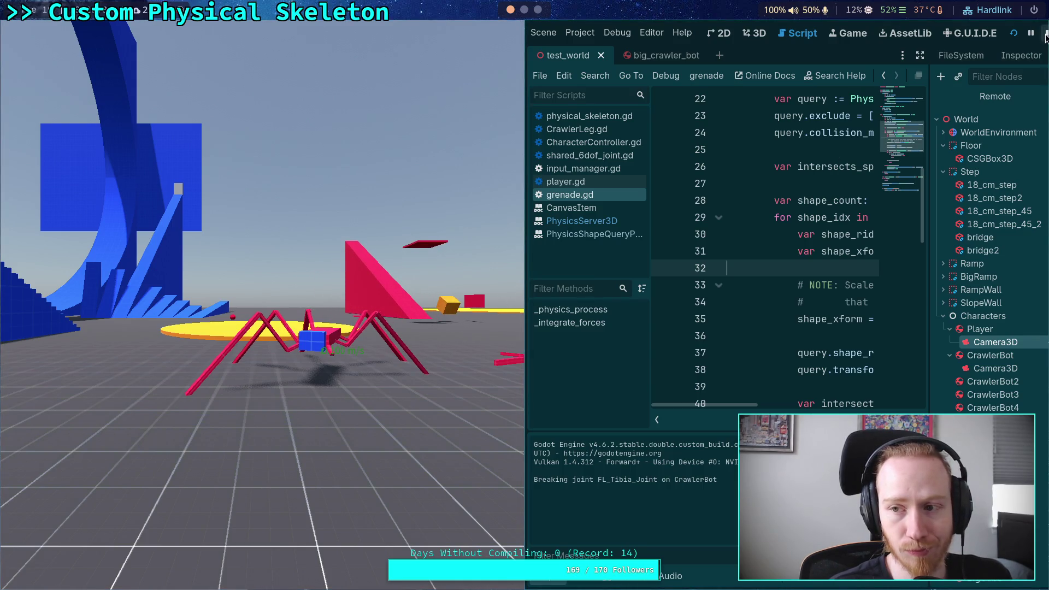
click(1045, 34)
click(866, 34)
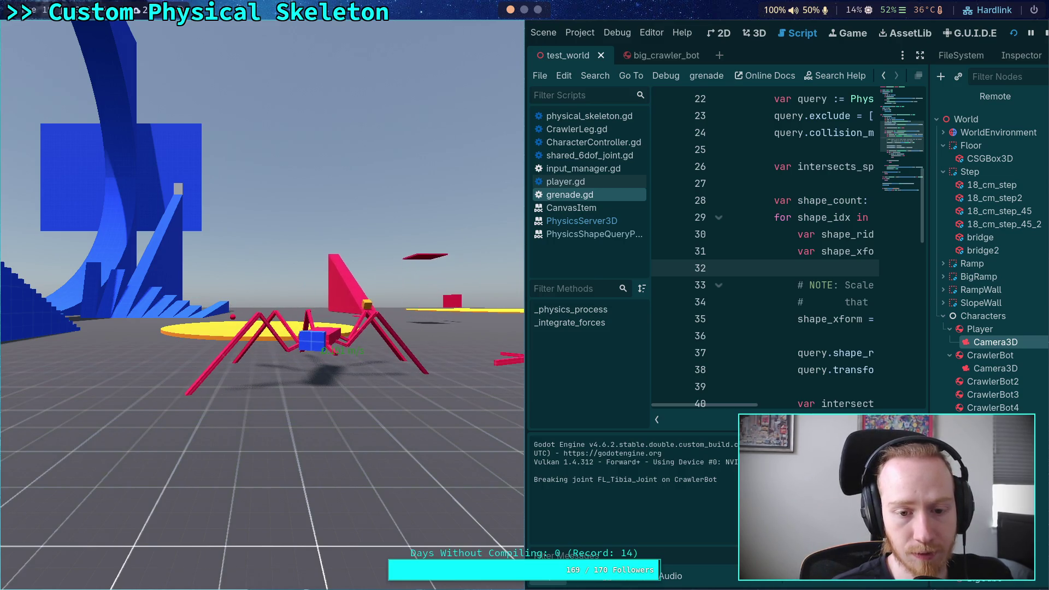
click(1044, 34)
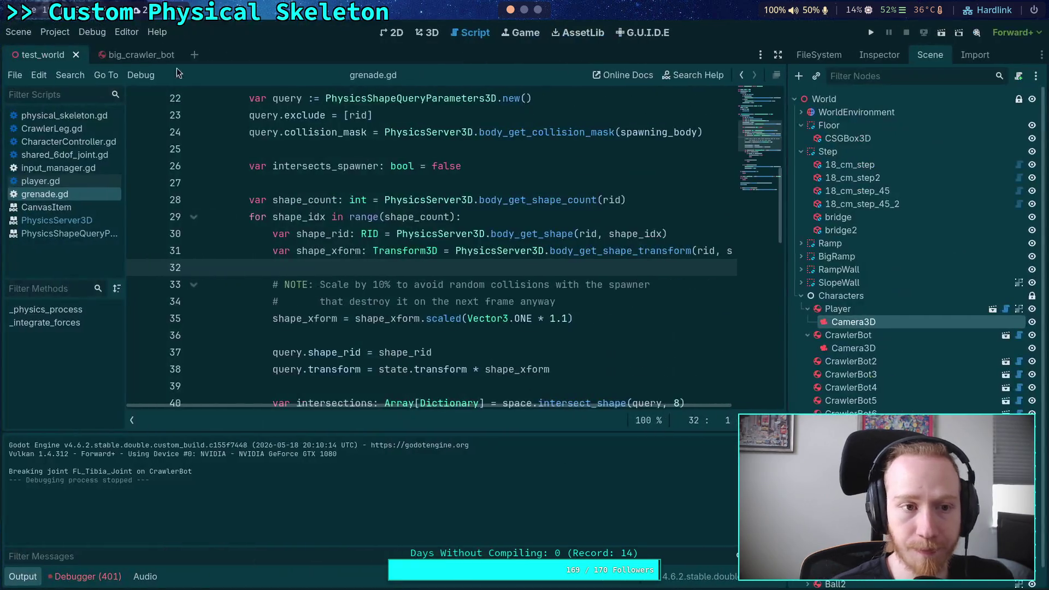
key(F5)
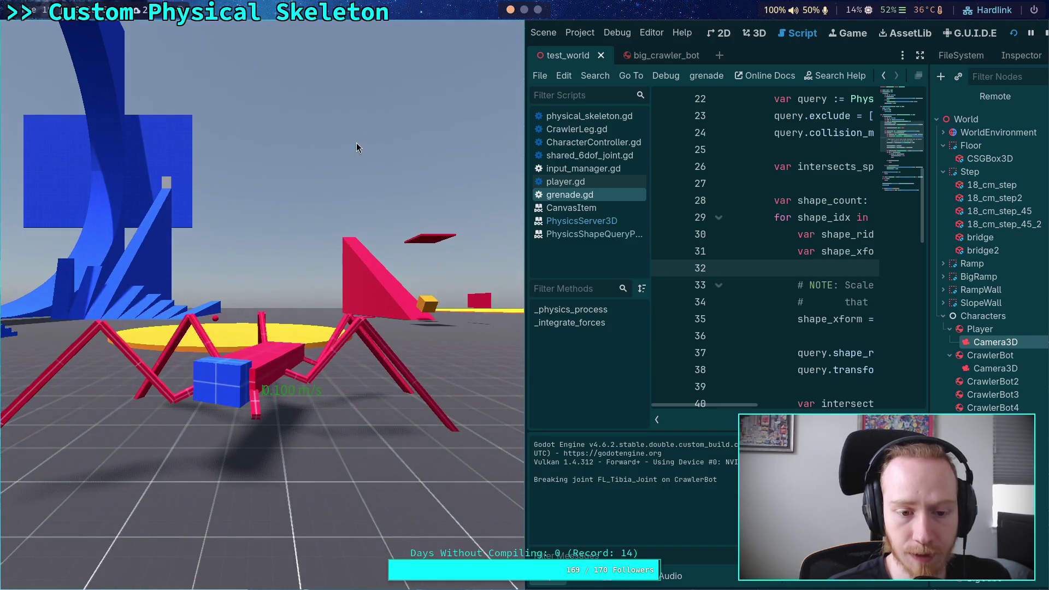
key(F8)
click(431, 33)
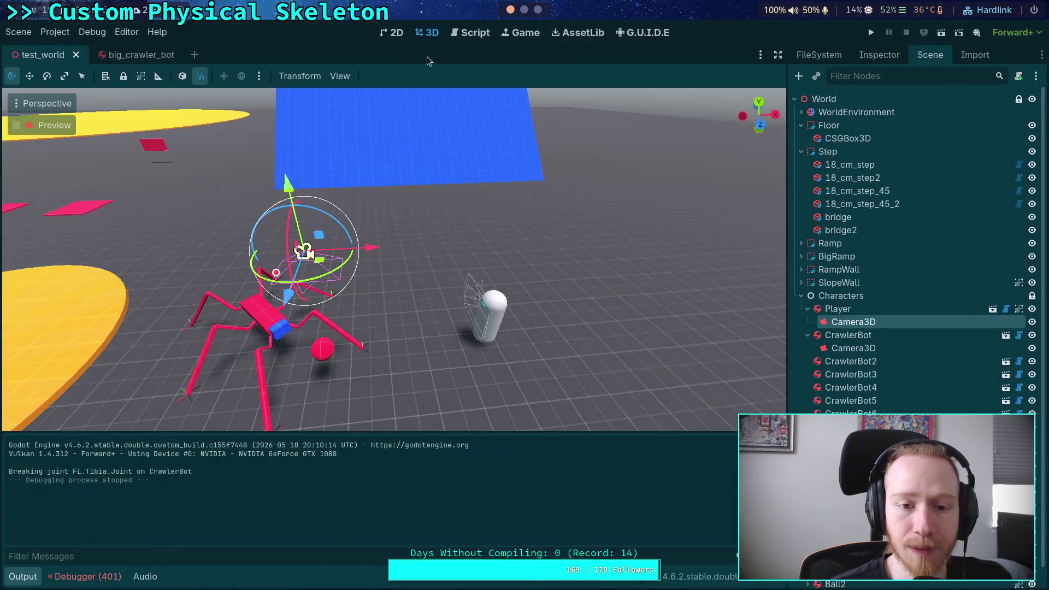
Move the Player near the CrawlerBot and run the test world to watch it
click(502, 329)
drag(513, 356, 456, 337)
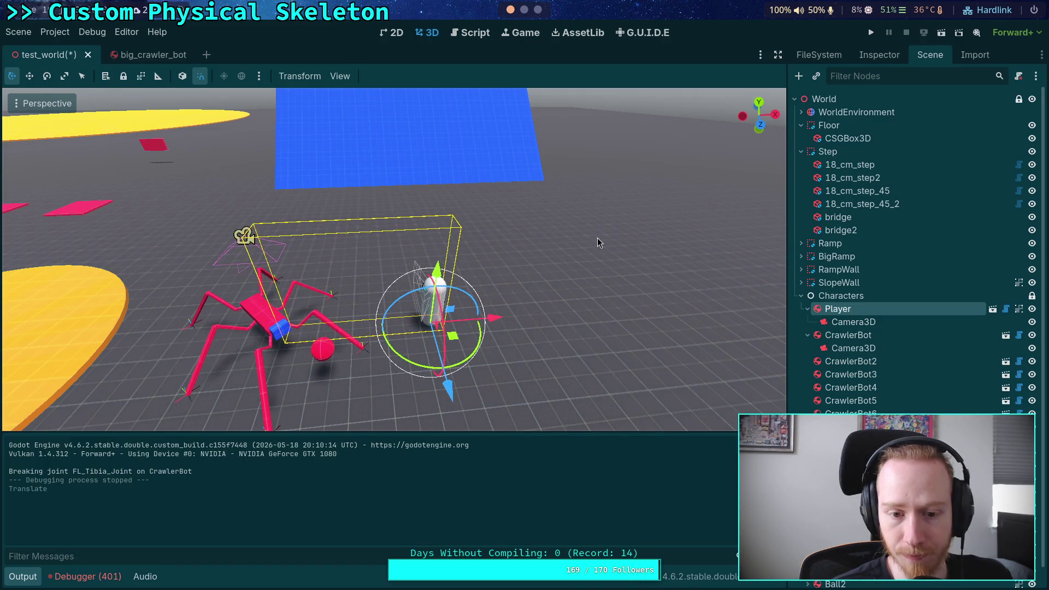
click(871, 34)
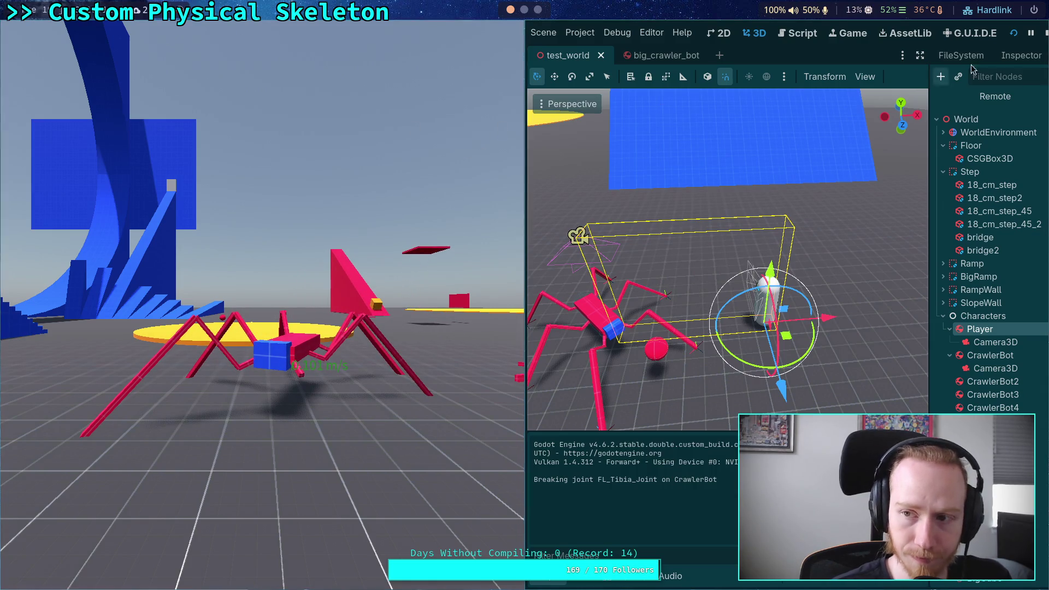
key(Escape)
Change the Baumgarte Stabilization Factor to 0.2 in Project Settings
click(62, 31)
click(82, 48)
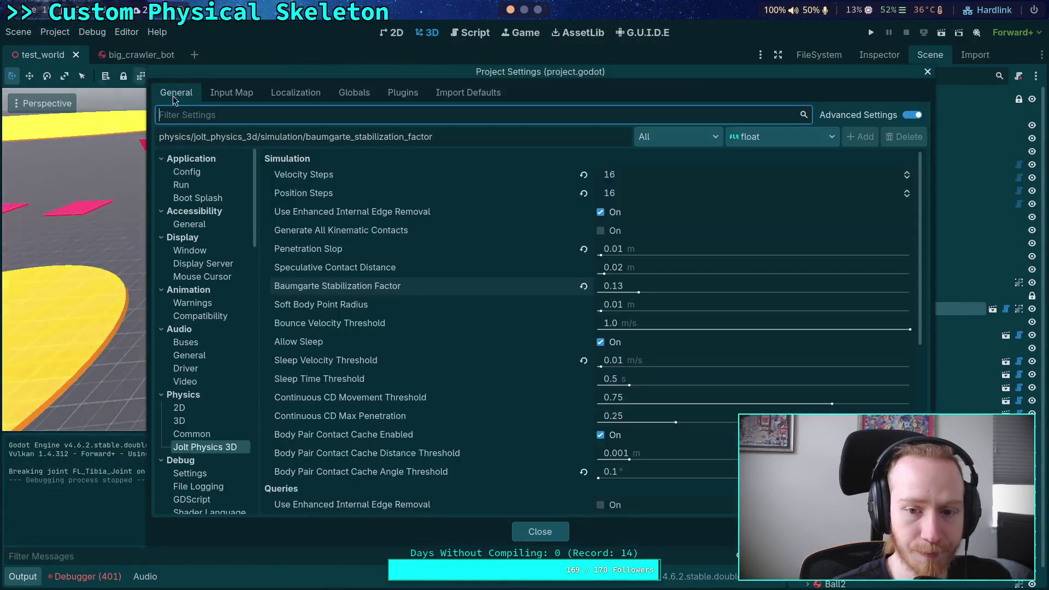
click(614, 286)
text(0.2)
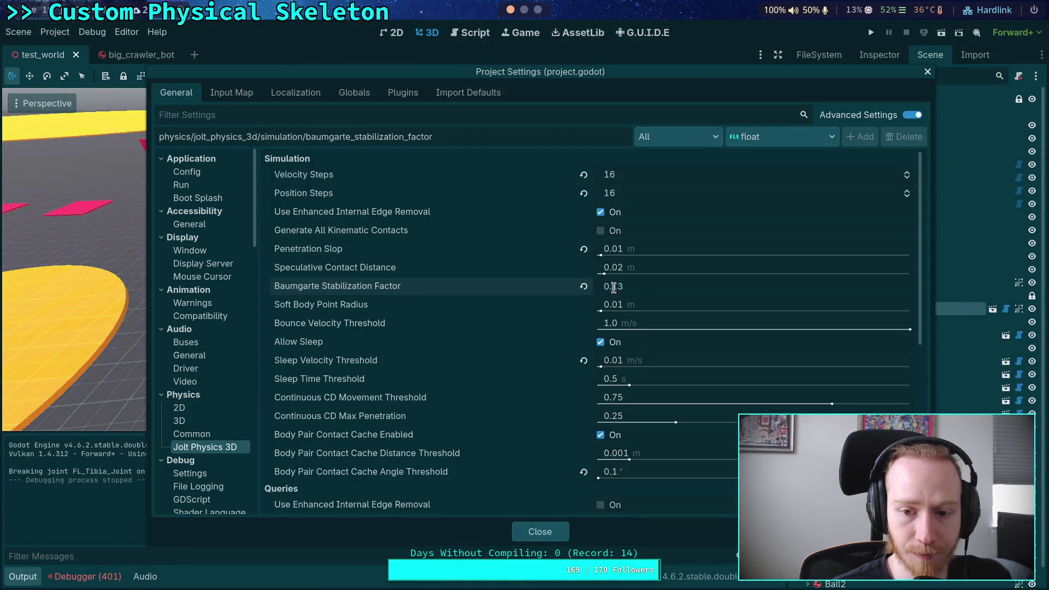
click(536, 535)
Run and stop the game twice with the factor at 0.2
key(F5)
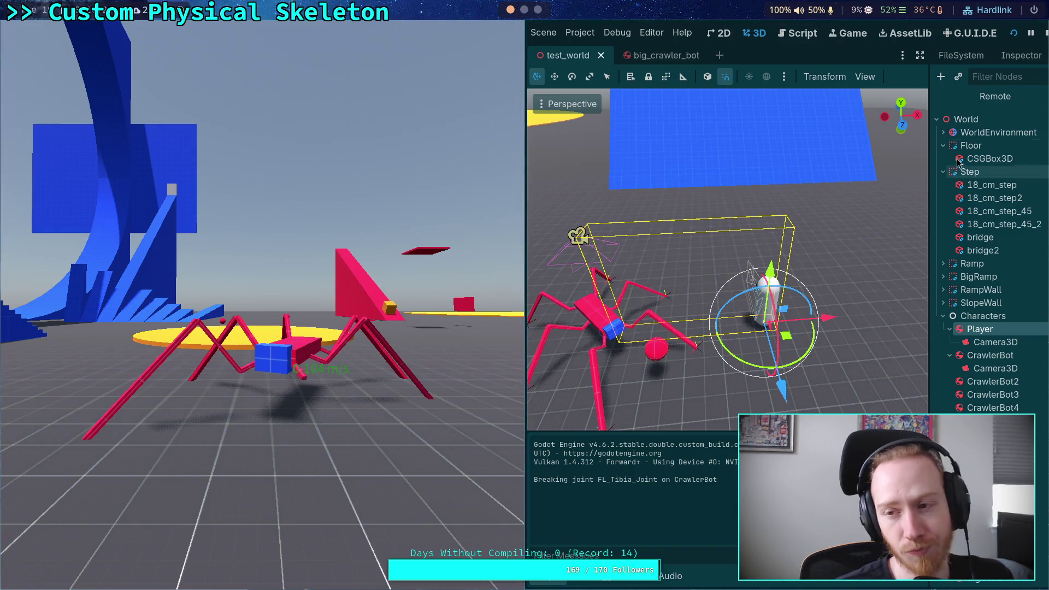
key(F8)
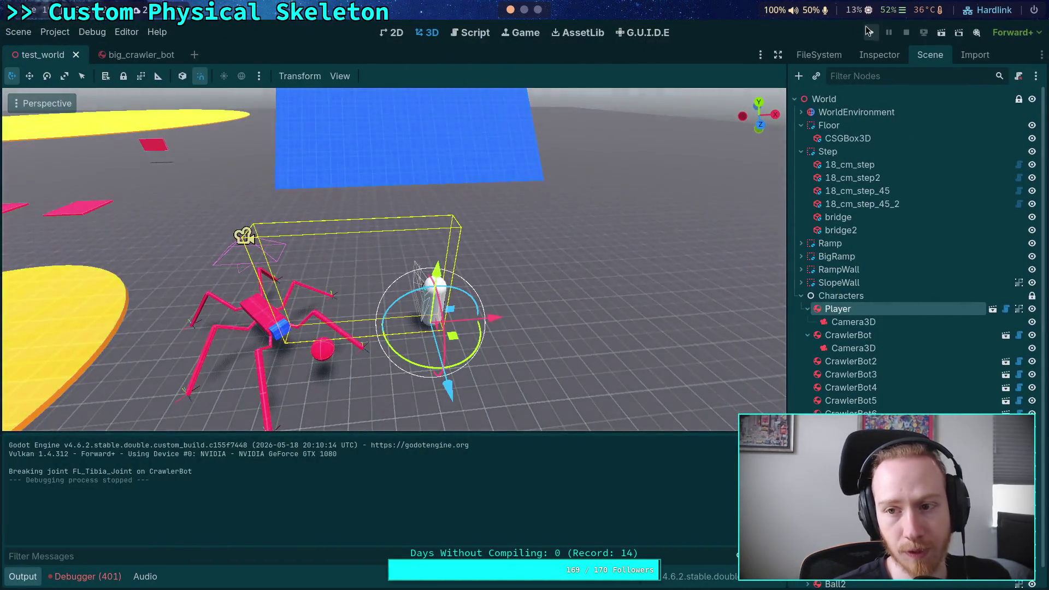
click(872, 32)
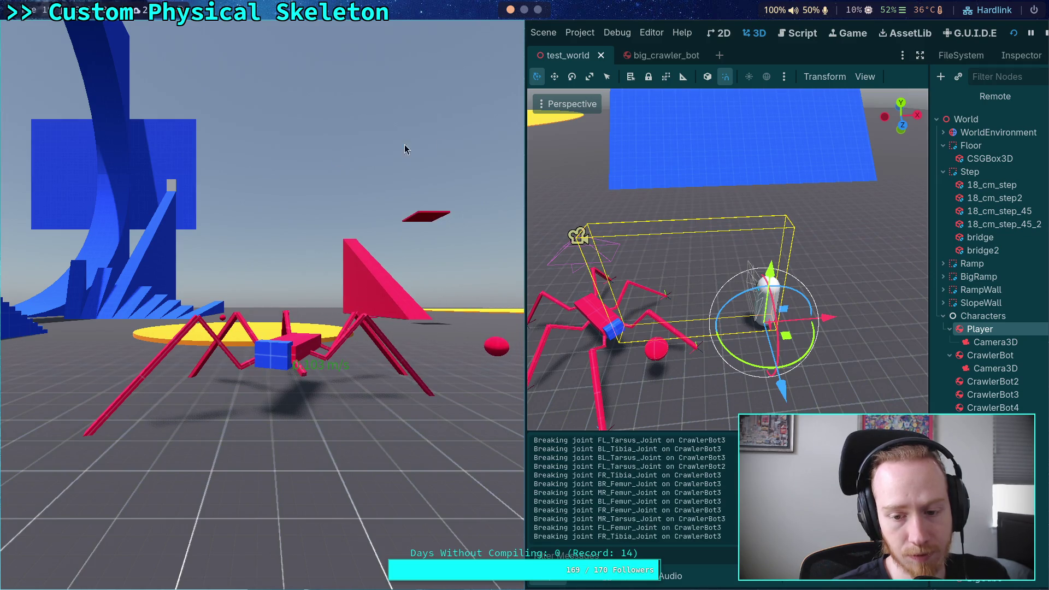
click(1044, 34)
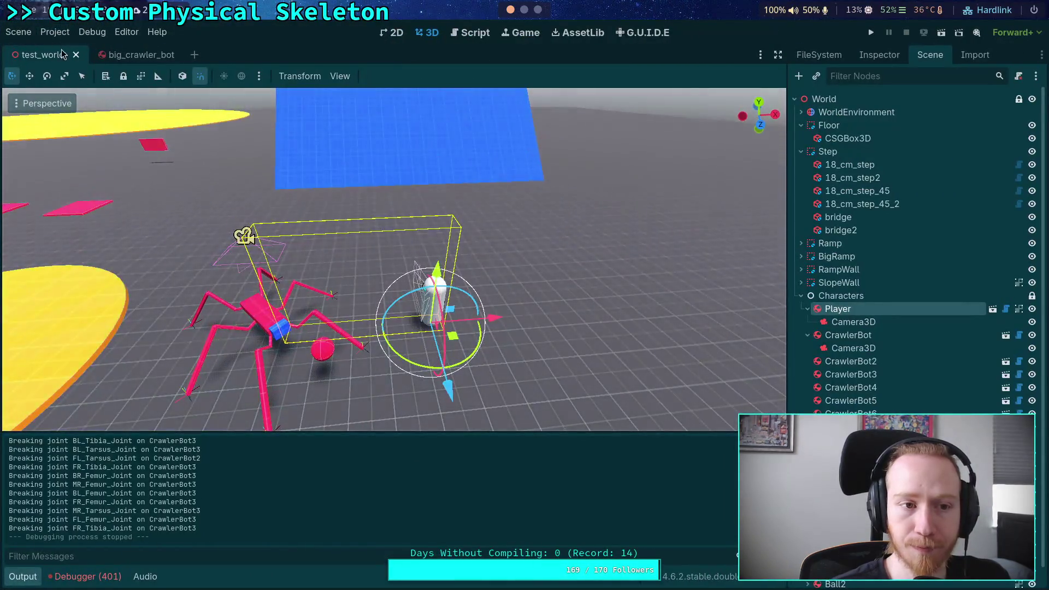
Set the Baumgarte factor back to 0.13 and launch the game again
click(55, 31)
click(68, 51)
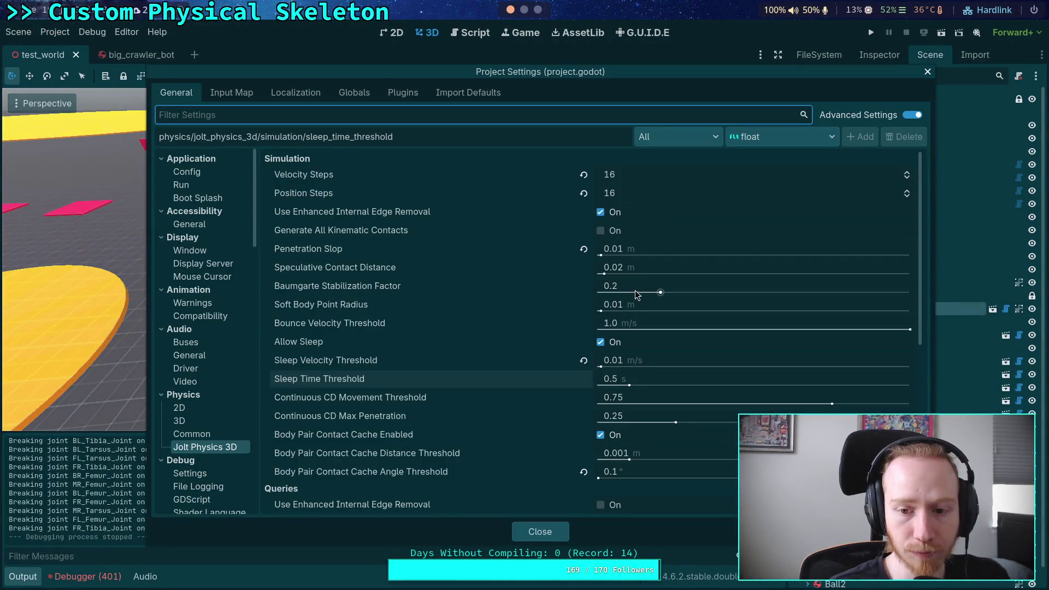
click(615, 288)
drag(615, 290, 611, 291)
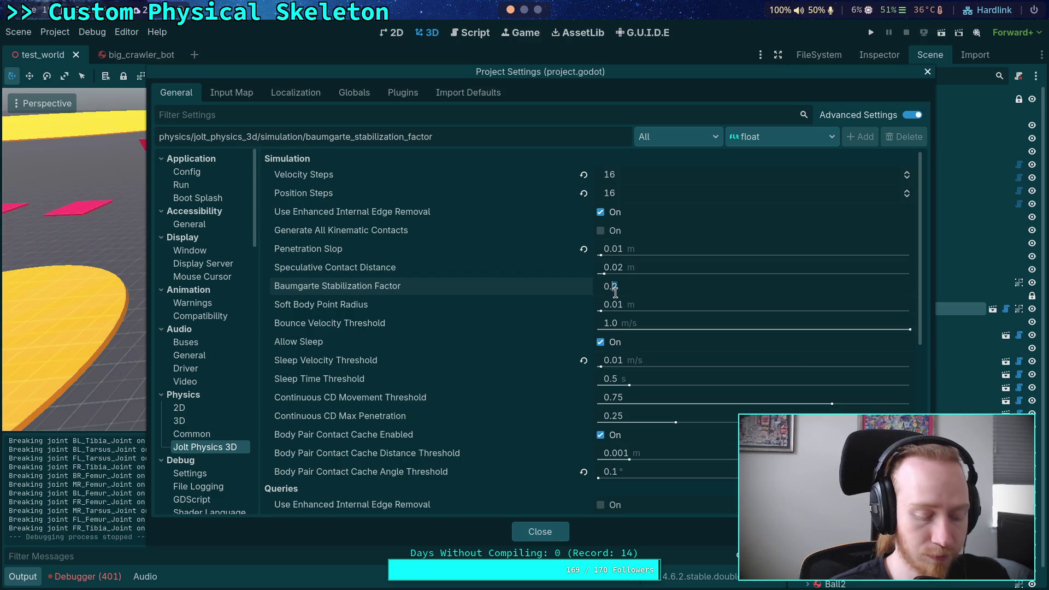
text(0.13)
key(Return)
click(539, 531)
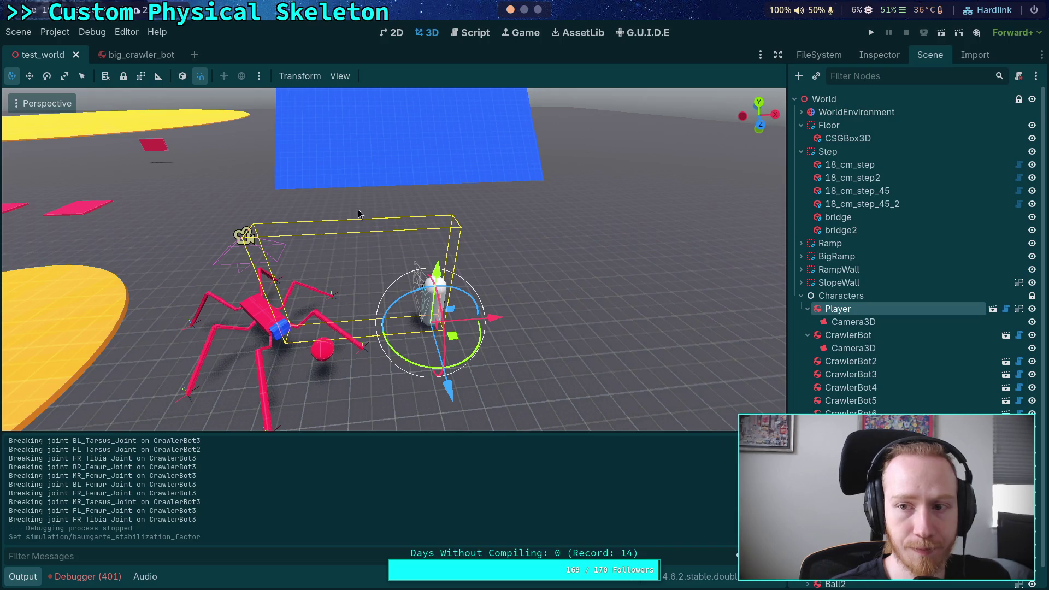
click(872, 32)
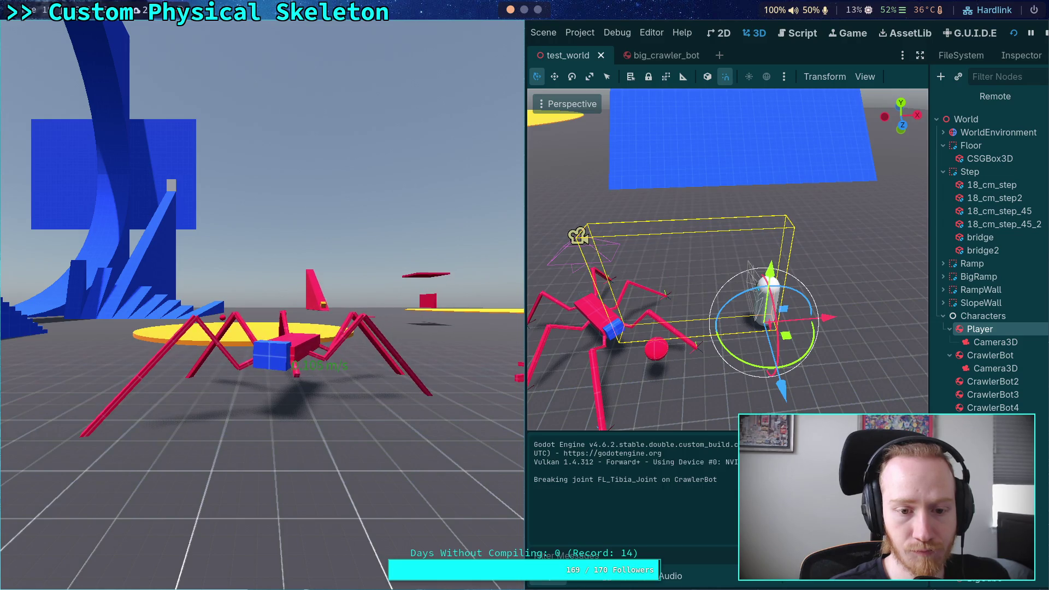
Restart and stop the 0.13 test, then revert the Baumgarte factor to its default 0.2
click(1015, 34)
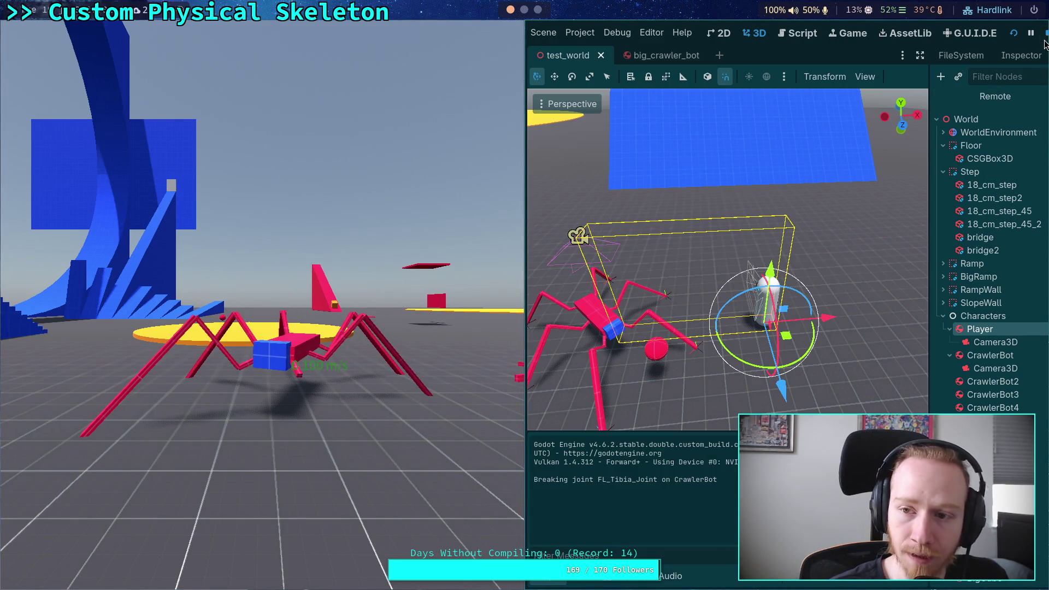
click(1046, 34)
click(55, 31)
click(52, 110)
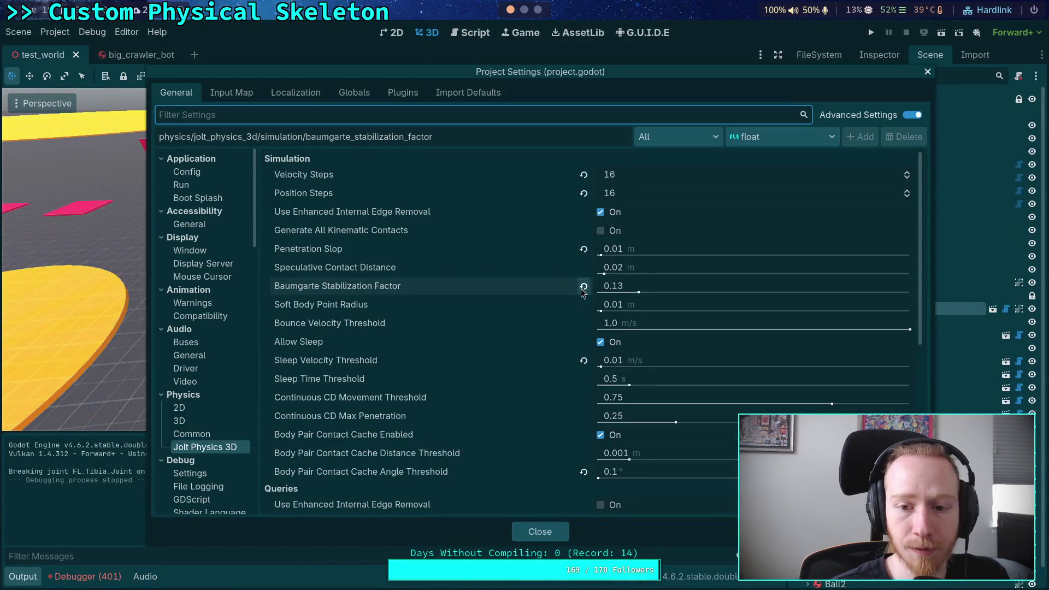
click(582, 286)
click(540, 531)
Run and stop the game with the default 0.2 factor
click(871, 32)
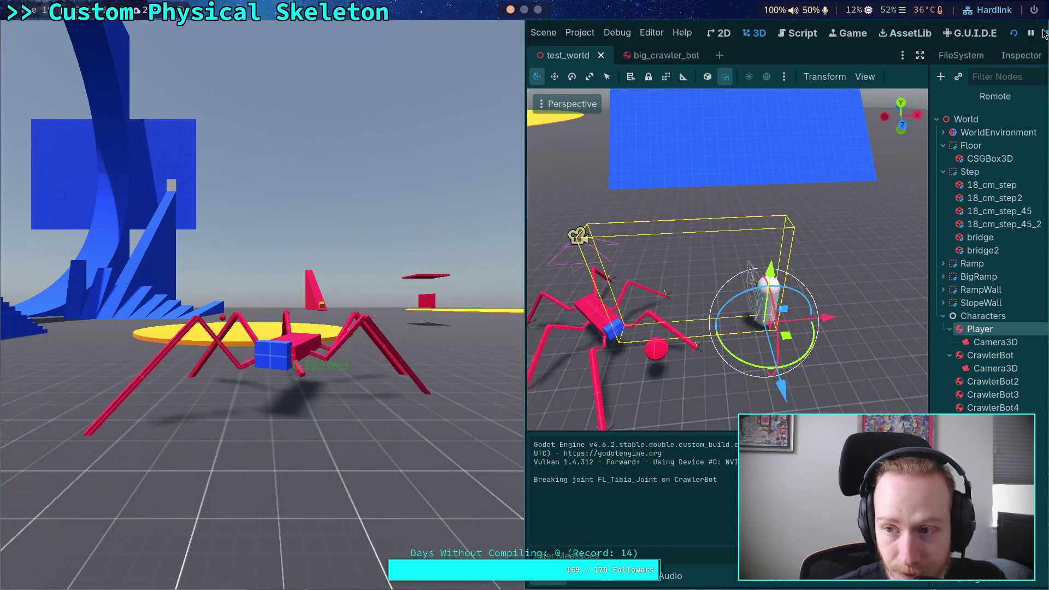
click(1044, 34)
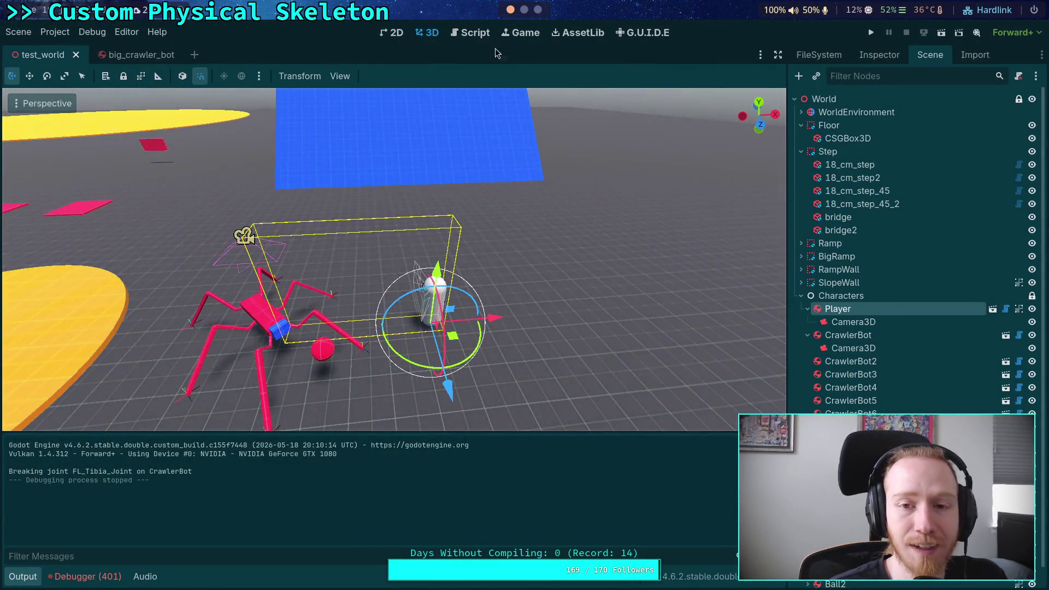
click(524, 10)
click(510, 10)
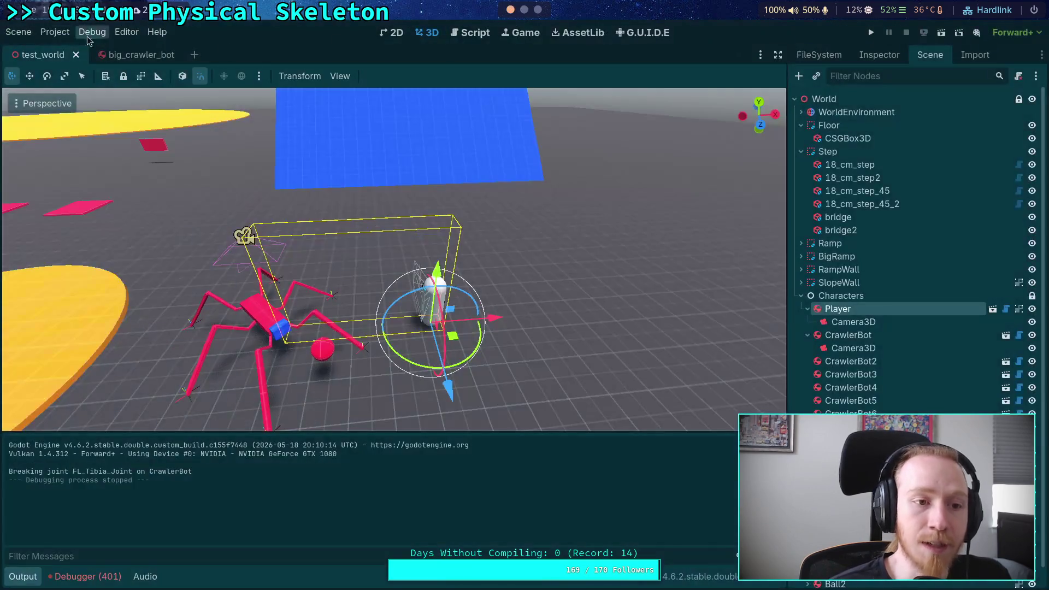
Set the Baumgarte Stabilization Factor to 0.18 and run the game
click(18, 31)
click(54, 49)
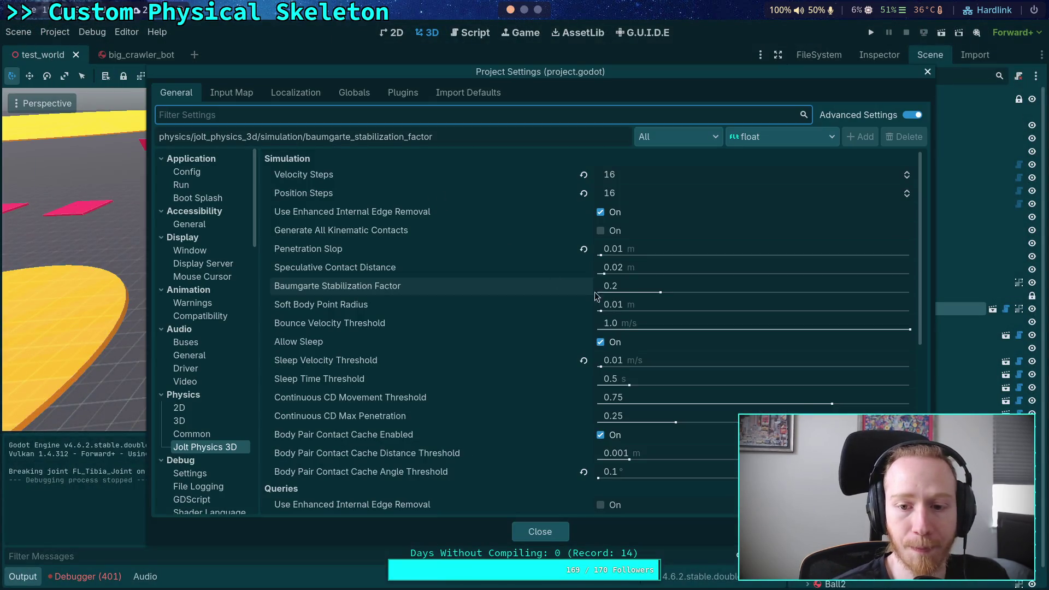
click(641, 293)
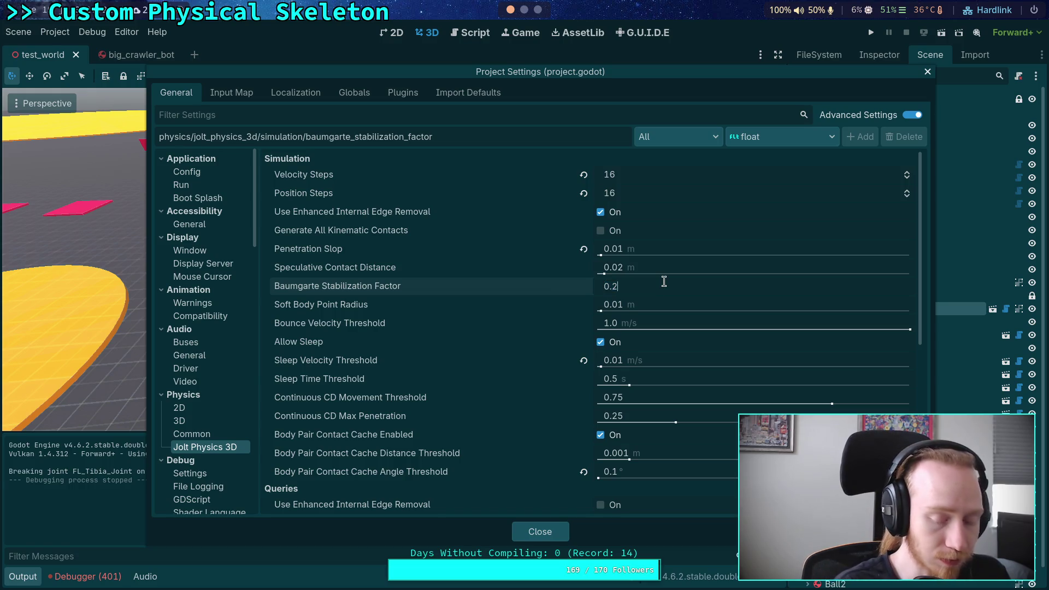
text(0.18)
key(Return)
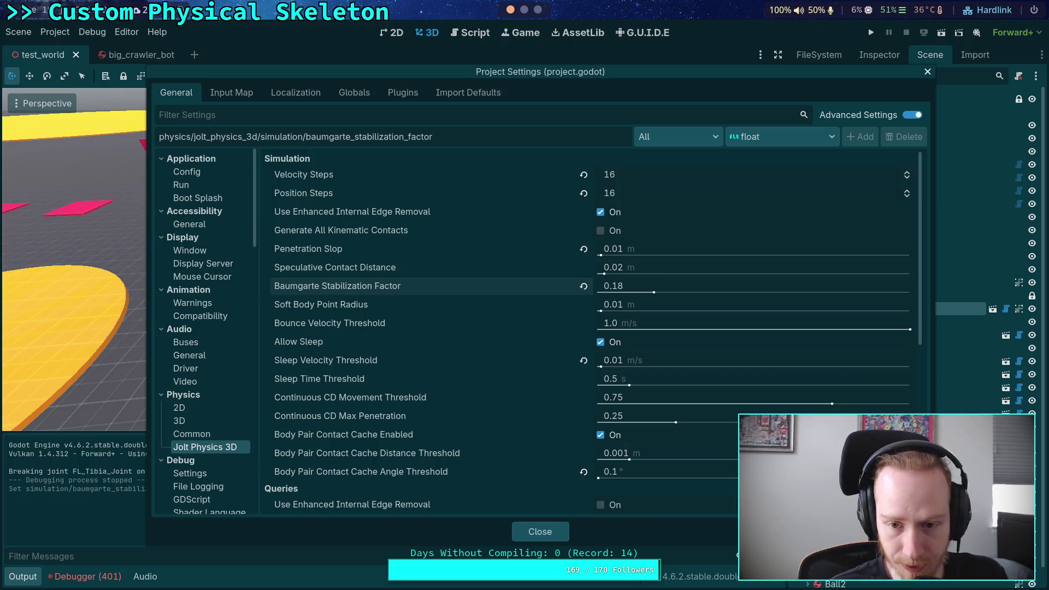
click(525, 537)
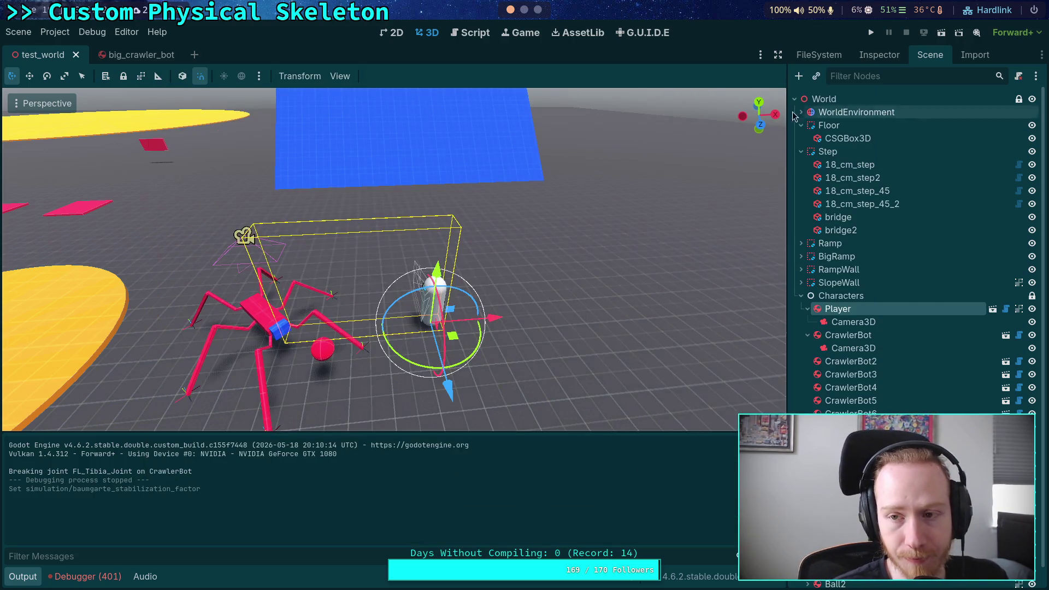
click(870, 34)
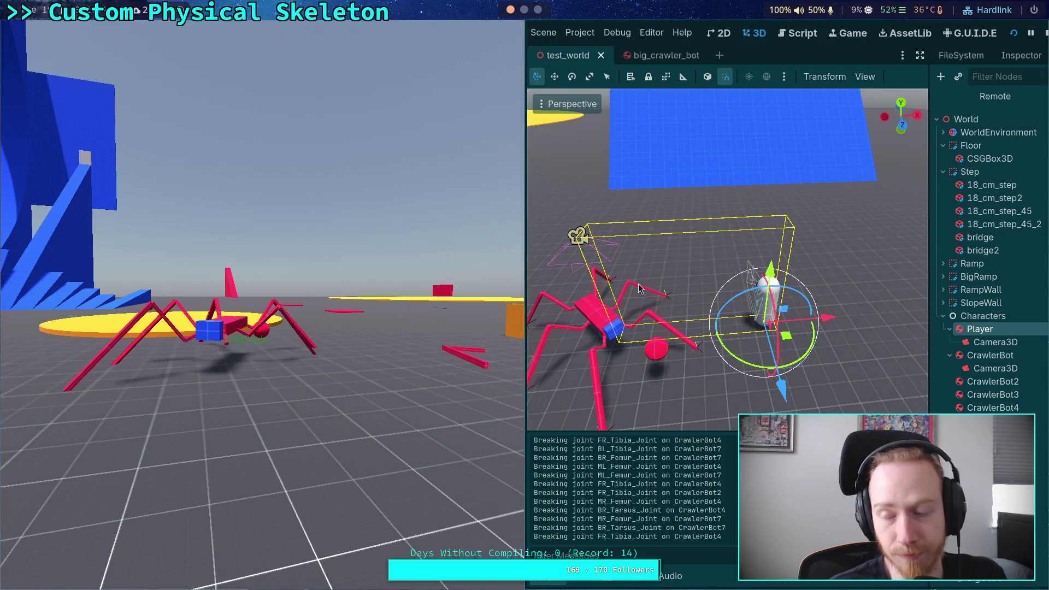
End the 0.18-factor crawler test run and switch to the Script workspace showing grenade.gd
click(1037, 33)
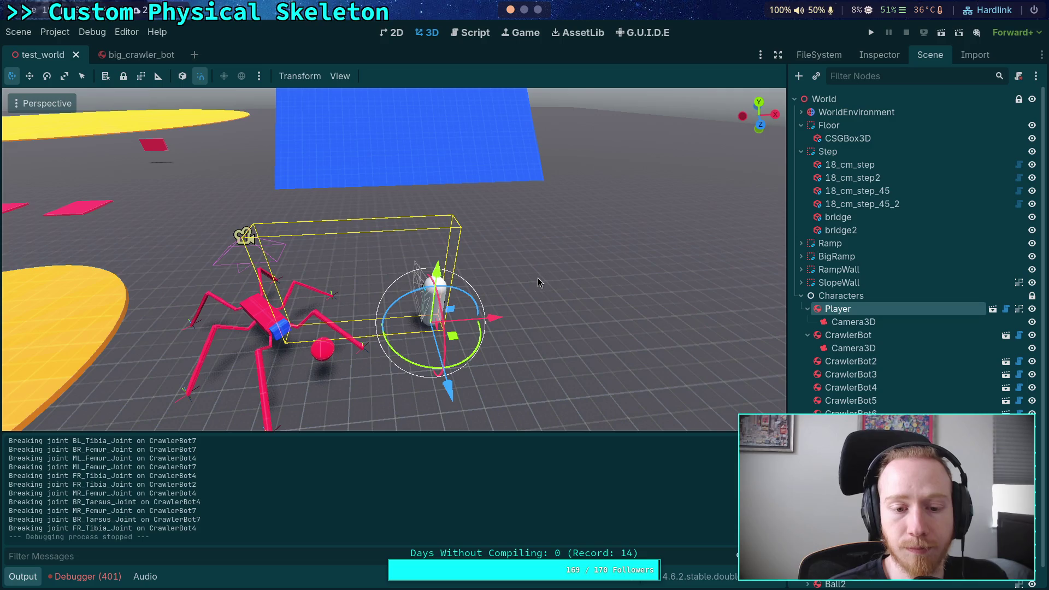
click(483, 32)
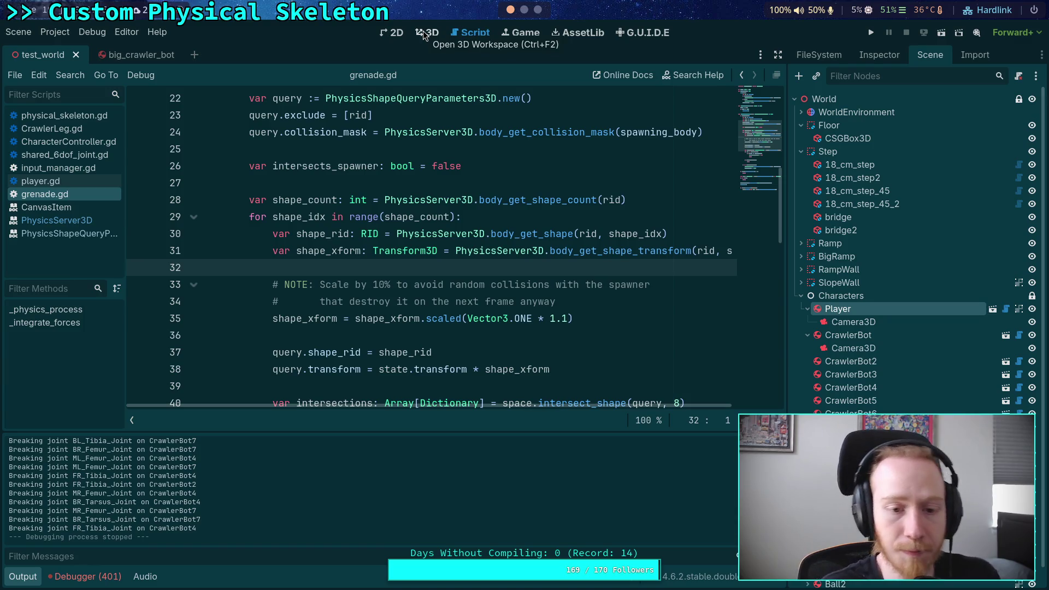
Comment out the 'Breaking joint %s on %s' print on line 166 of physical_skeleton.gd and rerun the game
scroll(342, 251, down, 11)
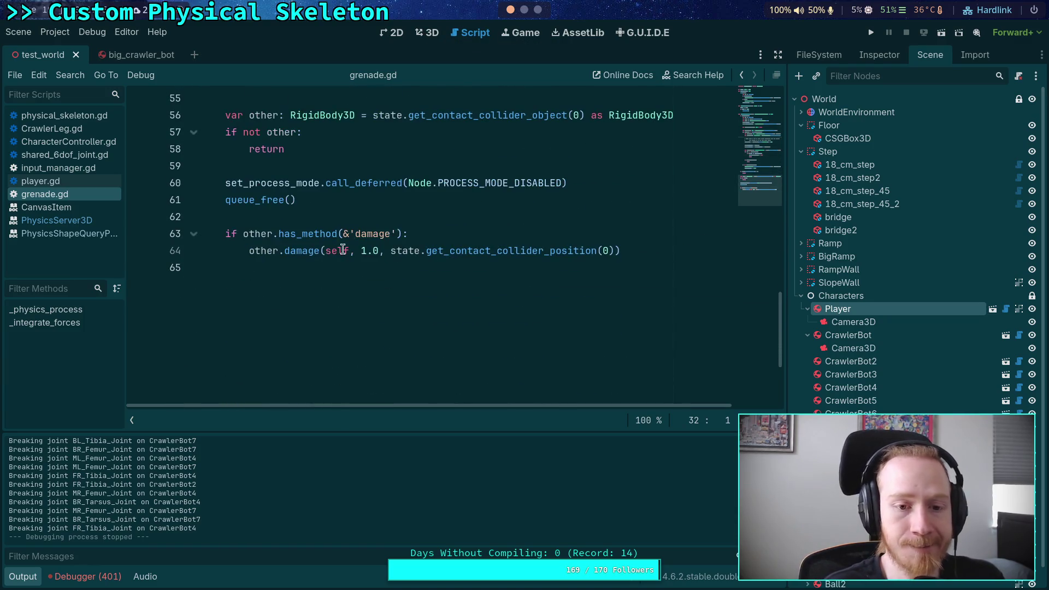
click(75, 115)
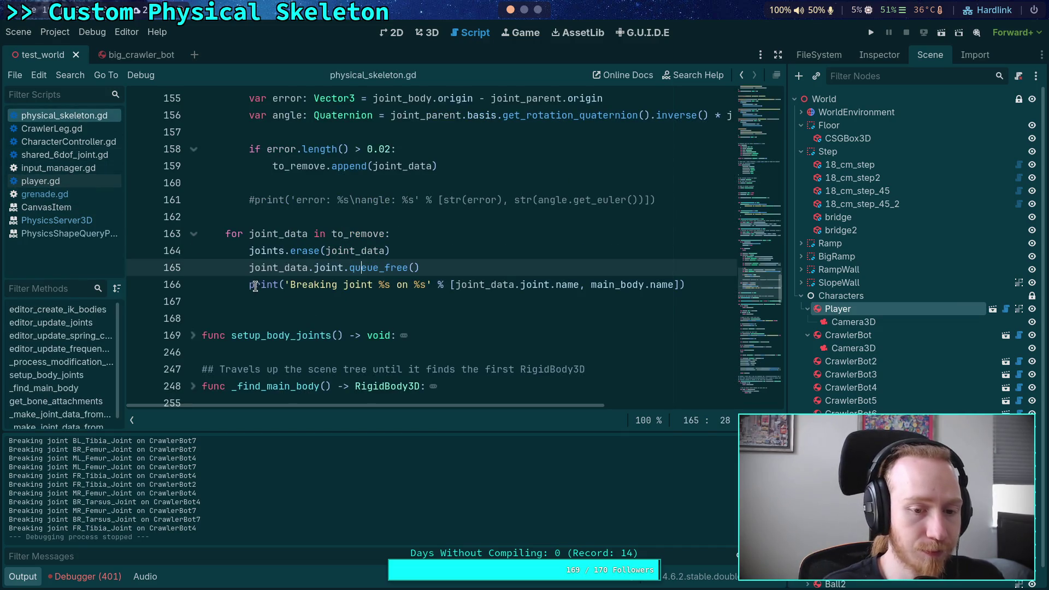
click(255, 286)
text(#)
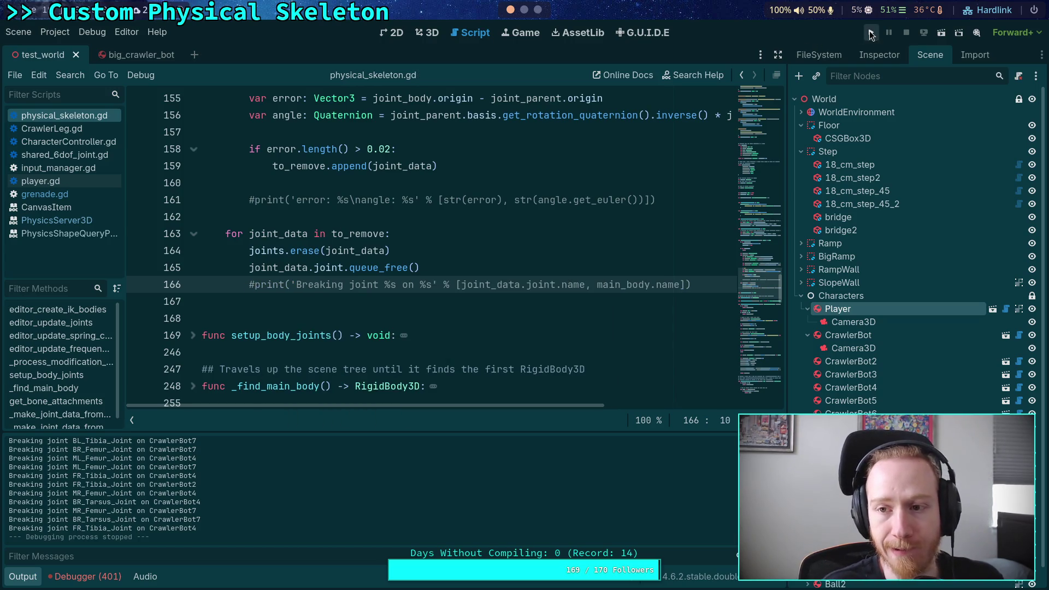
click(870, 34)
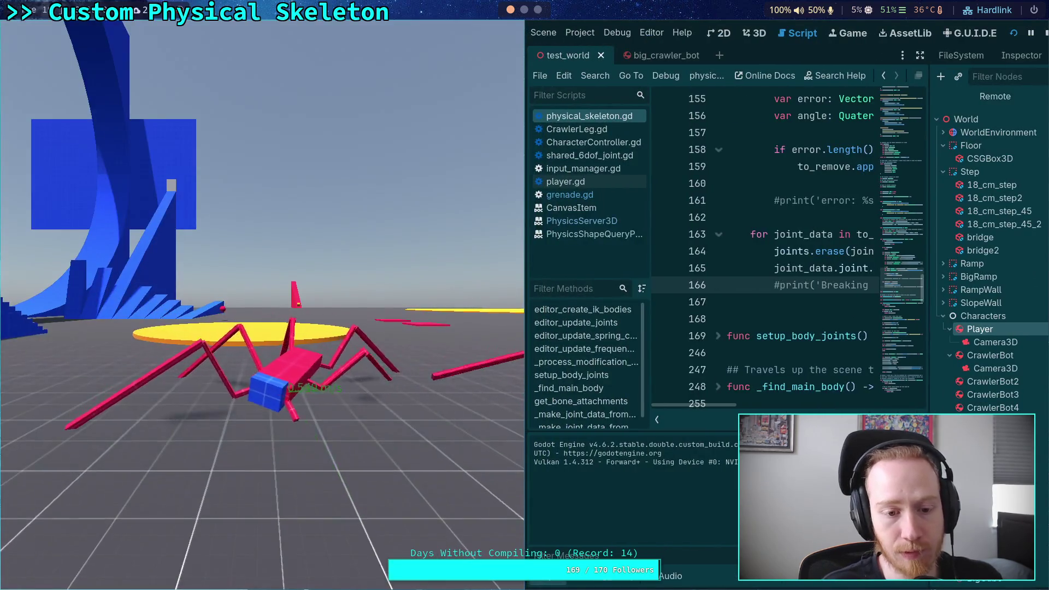
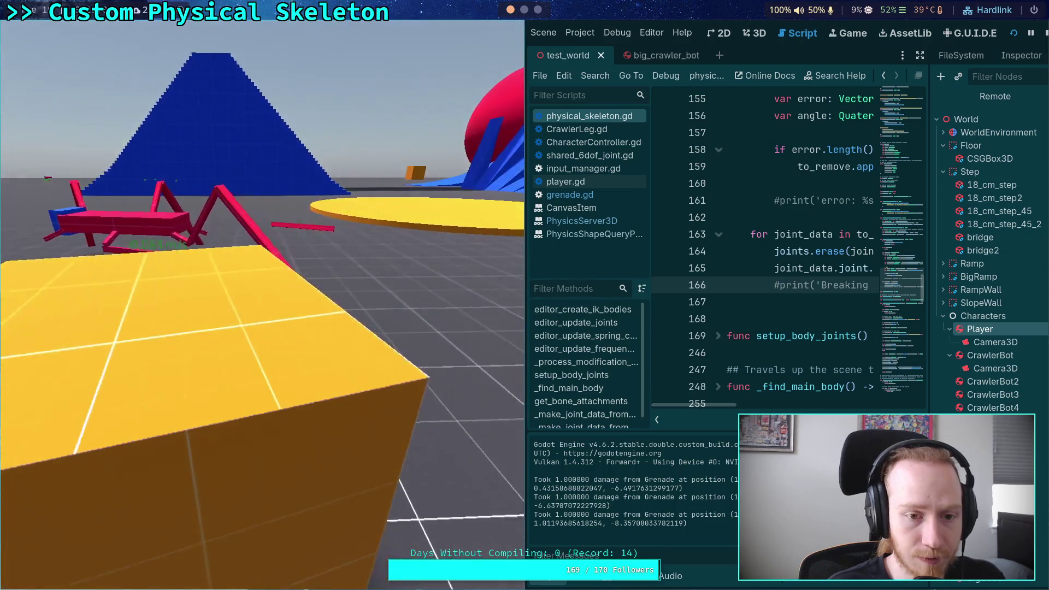
Stop the running game and select the CrawlerBot in the 3D view
click(1045, 35)
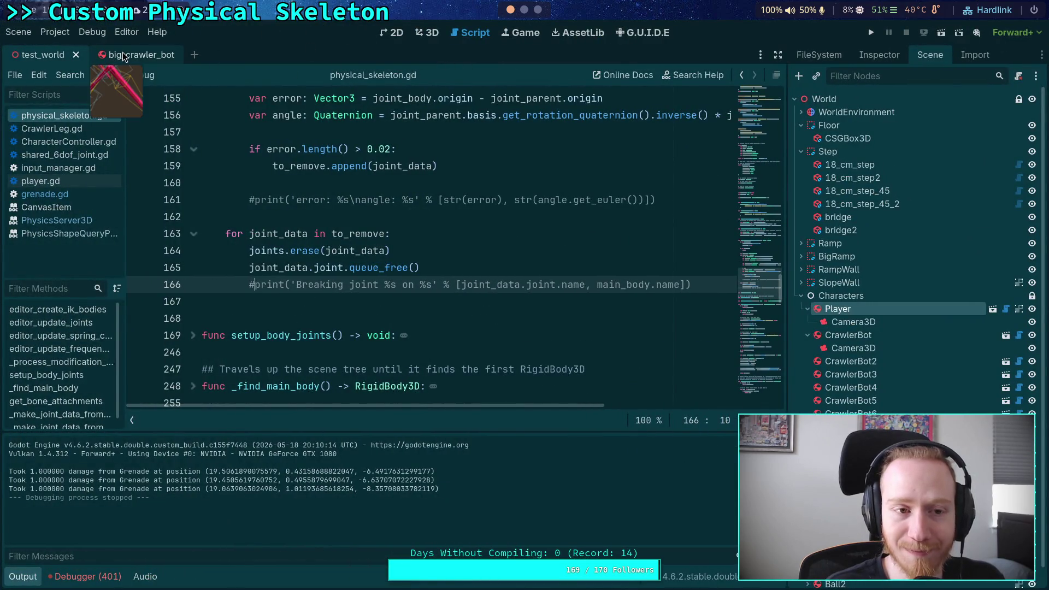
click(426, 33)
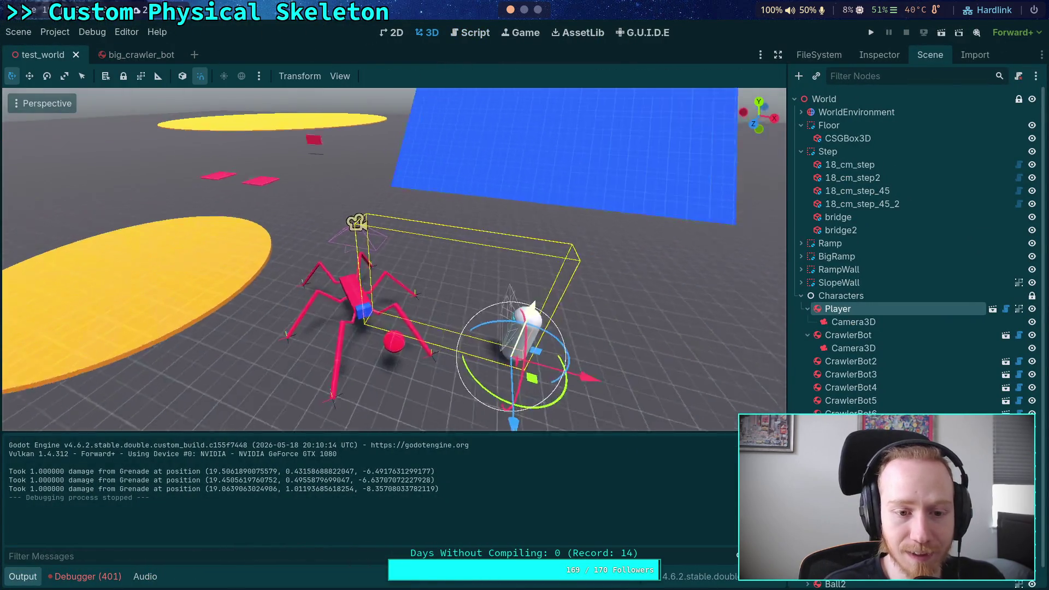
click(370, 299)
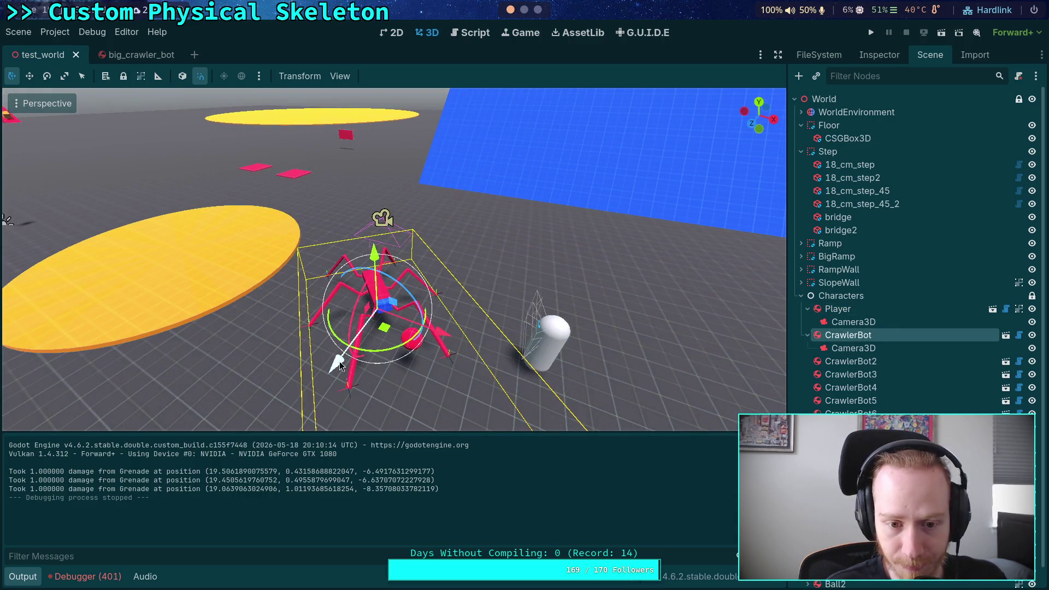
Move and rotate the CrawlerBot so it stands beside the tall blue wall
drag(338, 365, 407, 283)
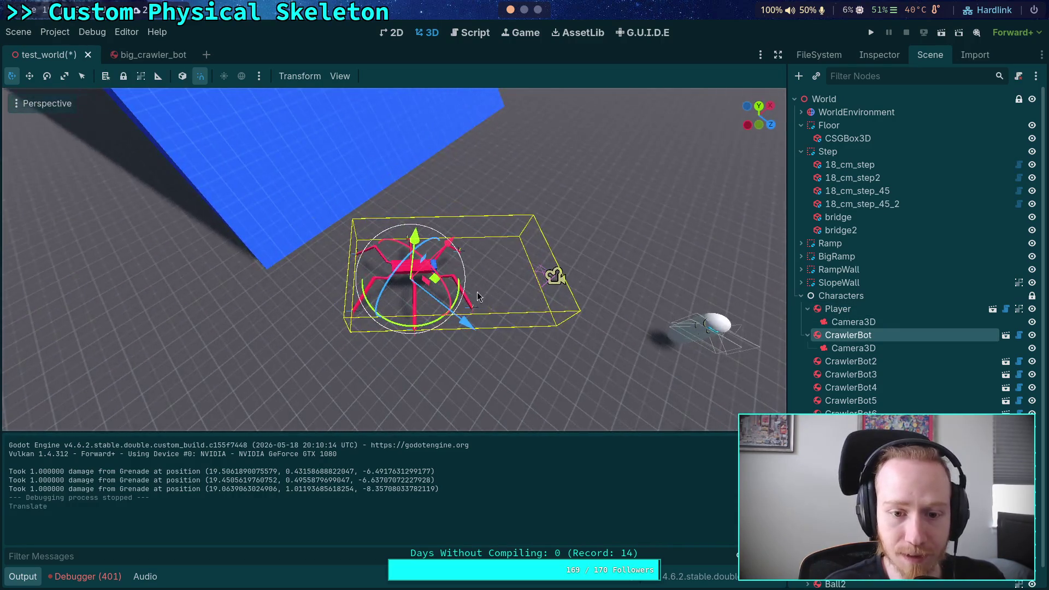
mouse_move(477, 297)
mouse_down()
mouse_move(426, 251)
mouse_move(383, 273)
mouse_move(268, 373)
mouse_move(216, 338)
mouse_up()
scroll(268, 307, up, 5)
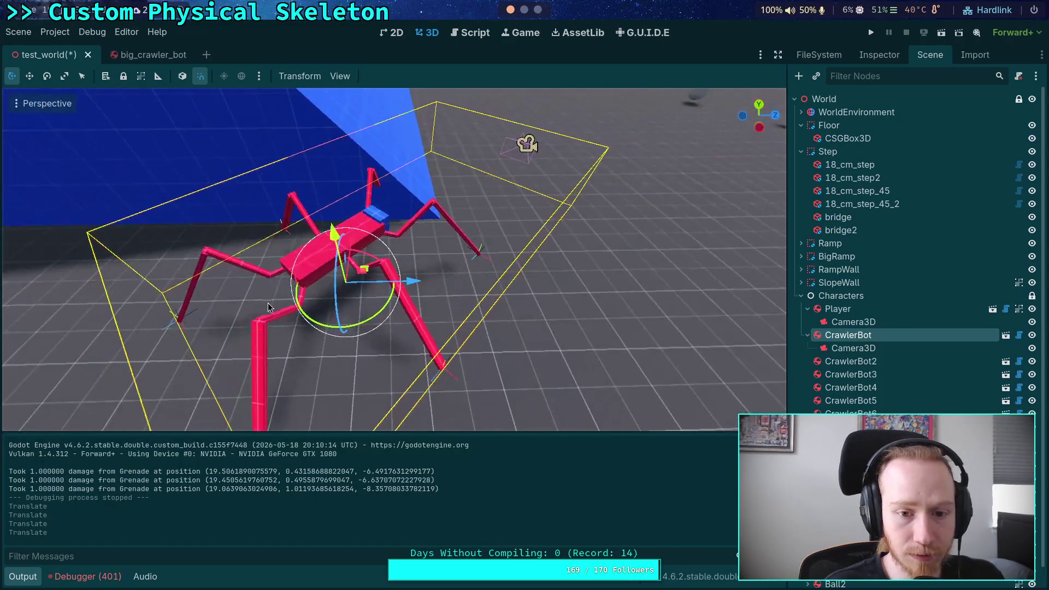
drag(370, 322, 333, 327)
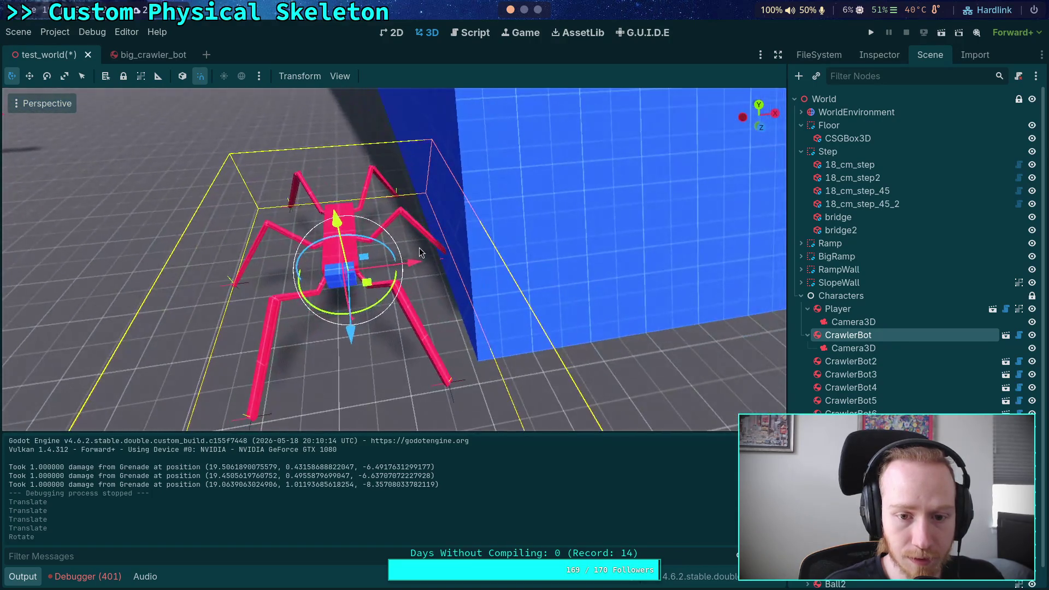
drag(413, 272, 392, 271)
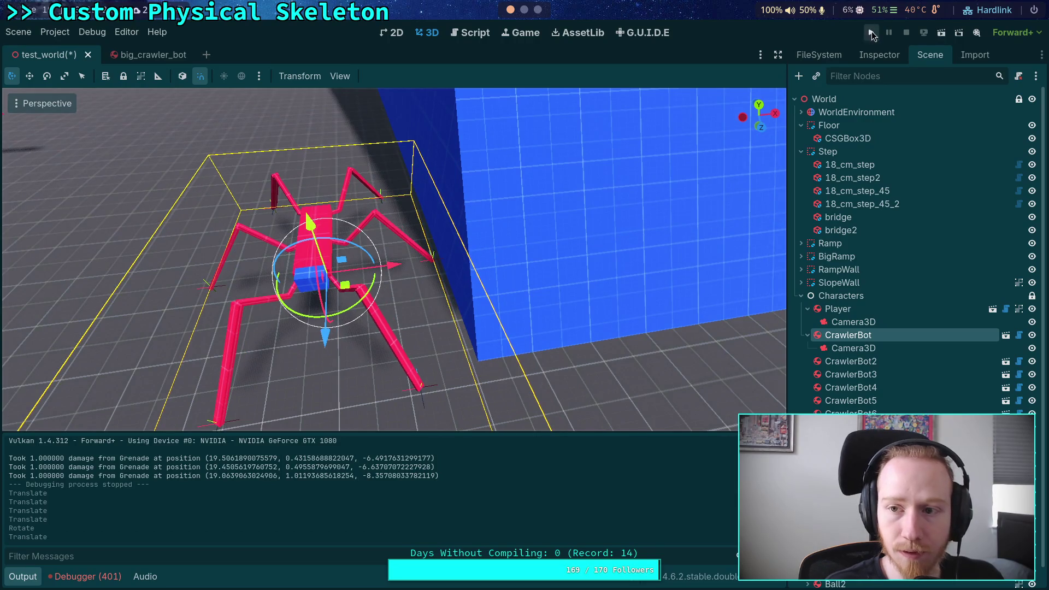
click(872, 34)
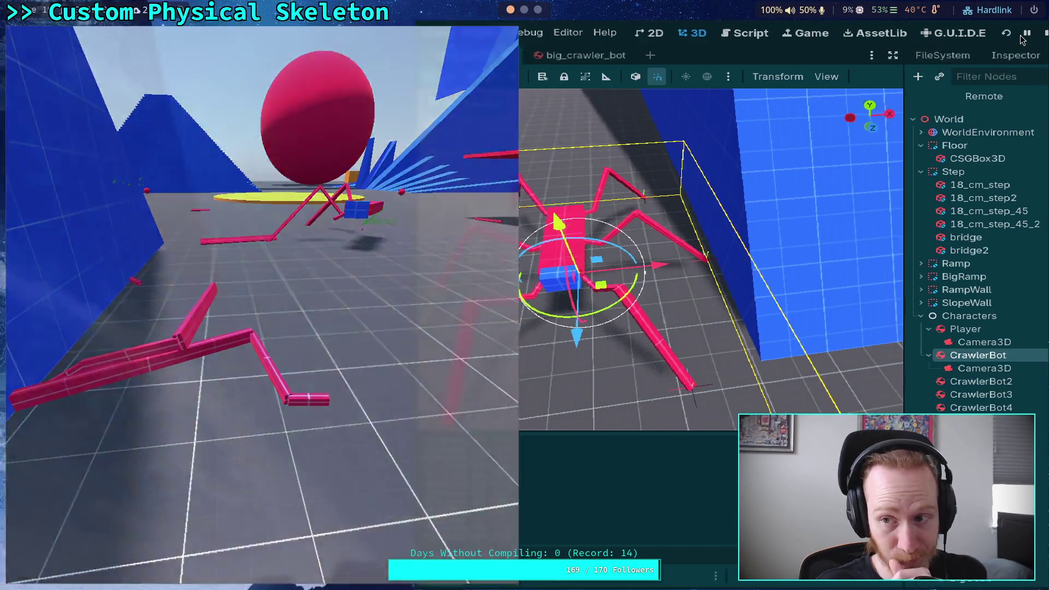
key(F8)
key(F5)
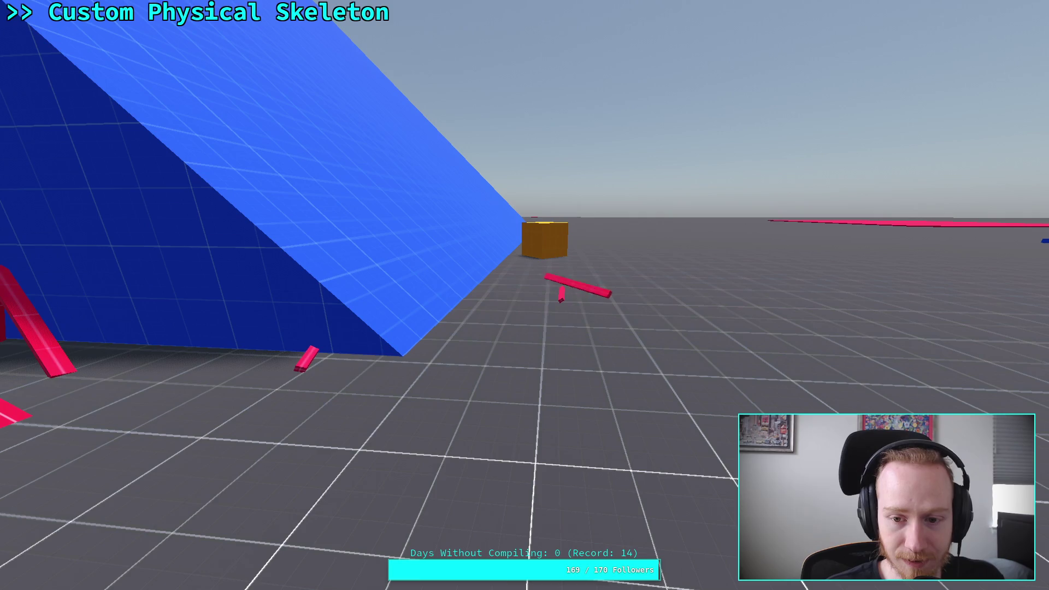
key(Escape)
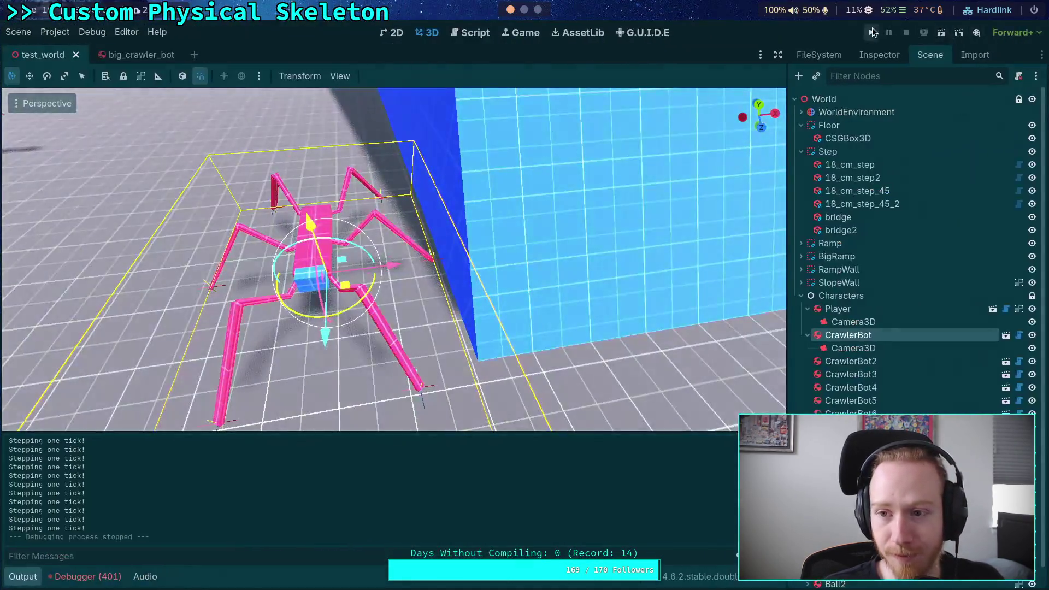
click(872, 28)
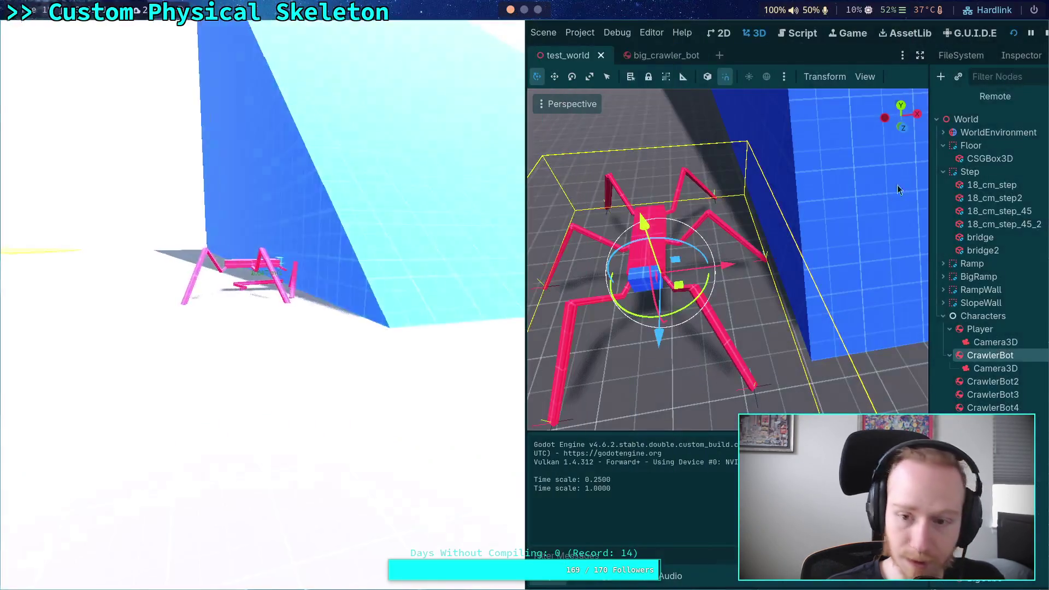
key(F8)
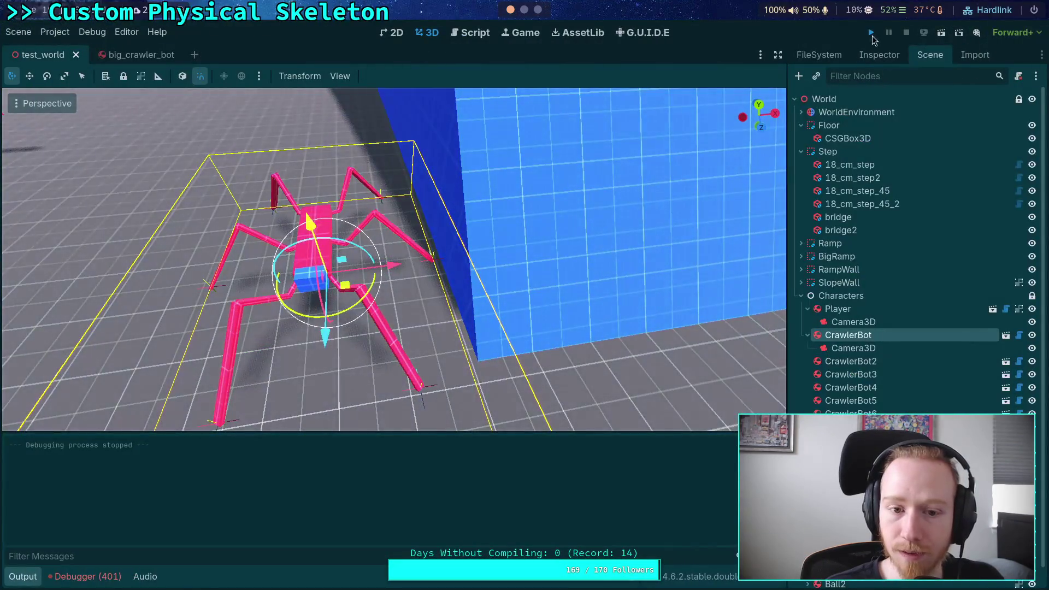
click(873, 33)
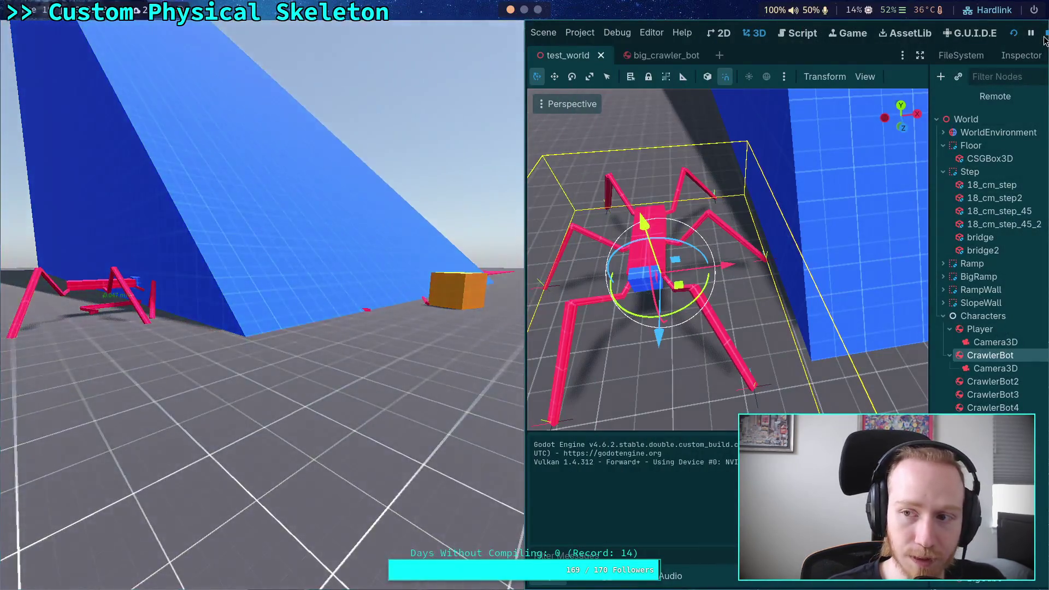
key(F8)
click(871, 34)
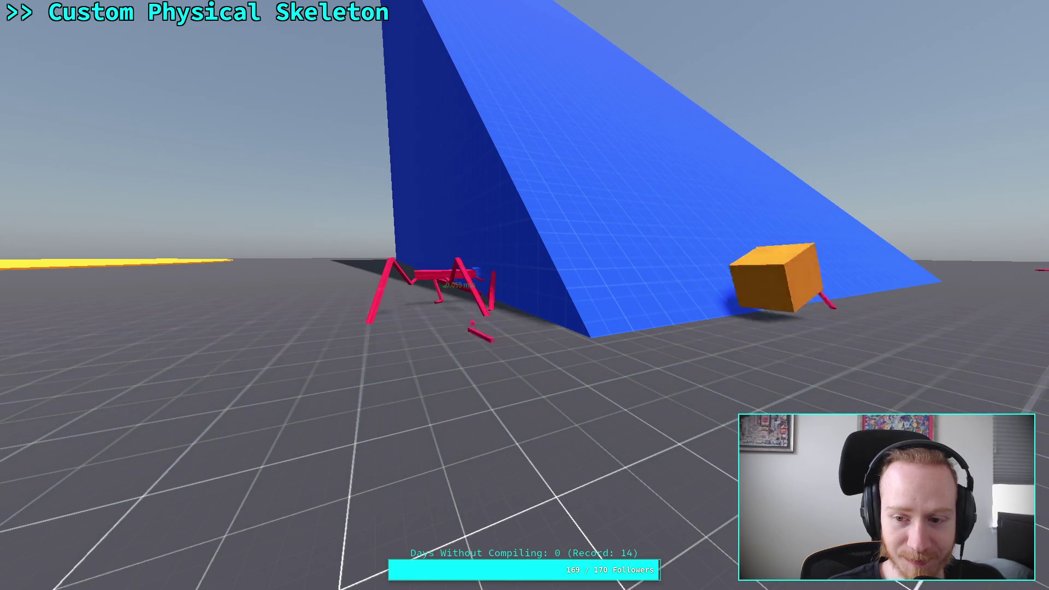
key(F8)
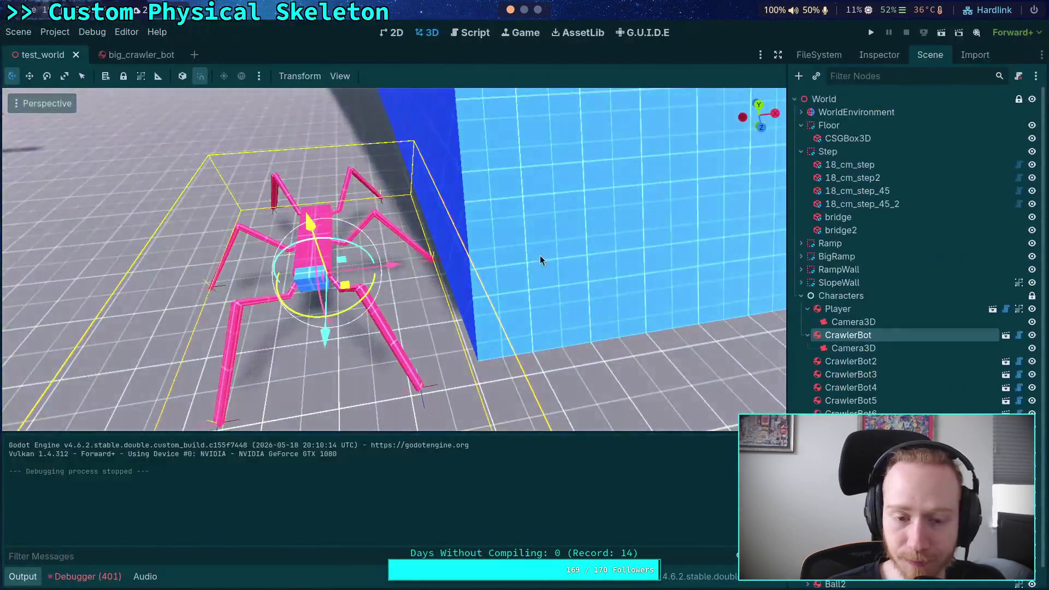
drag(540, 260, 480, 306)
key(w)
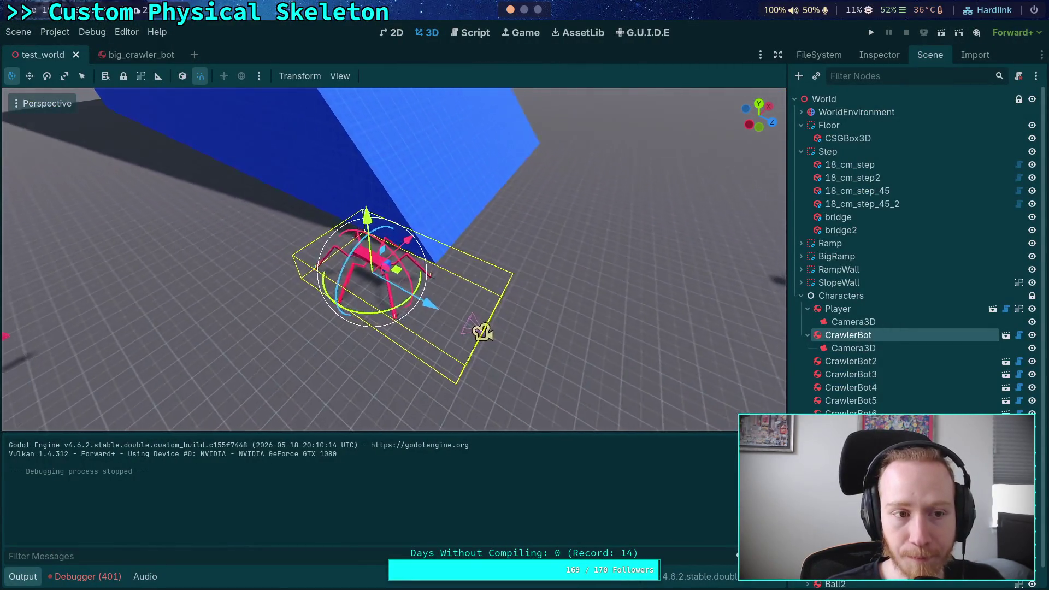
Nudge the CrawlerBot 0.7 units along Z, slightly away from the blue wall
key(s)
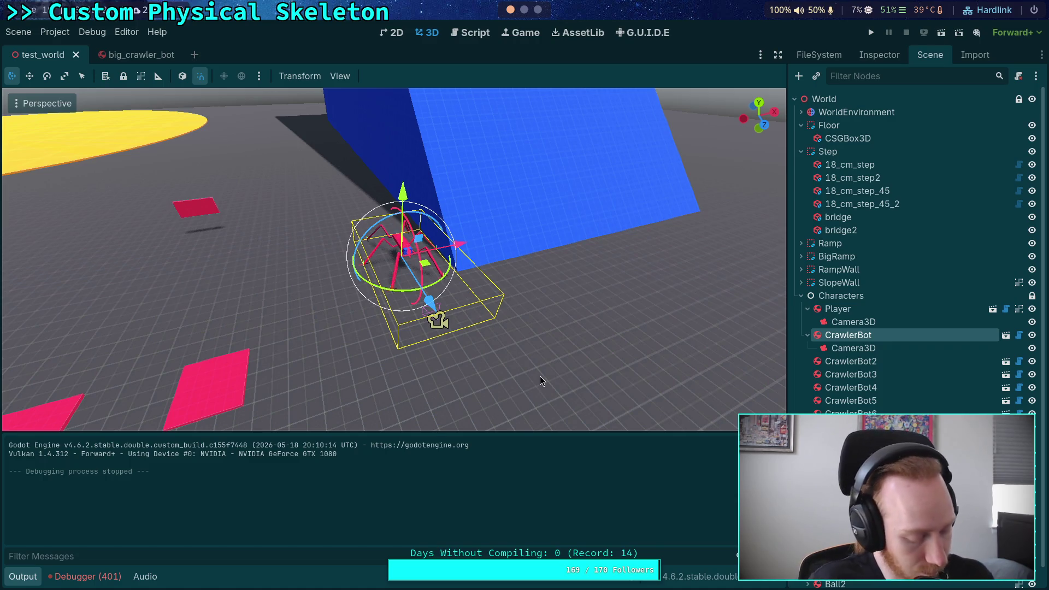
key(w)
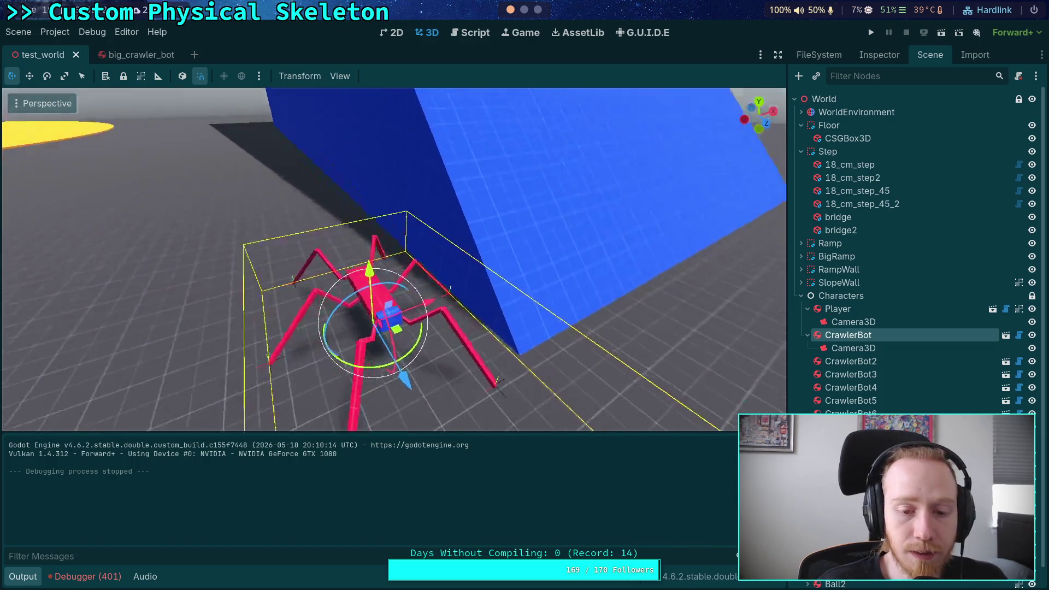
key(w)
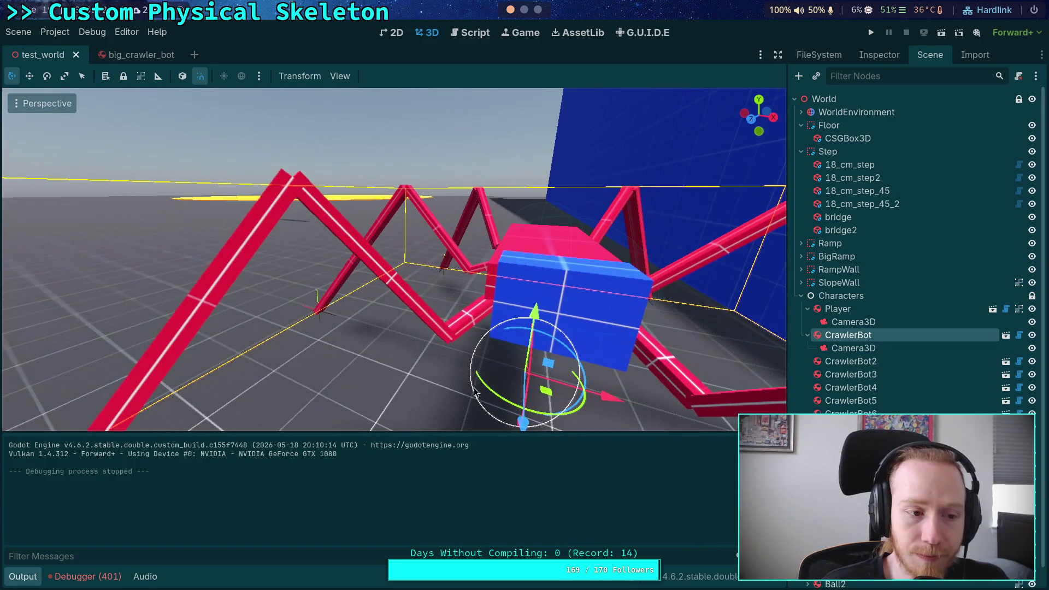
key(d)
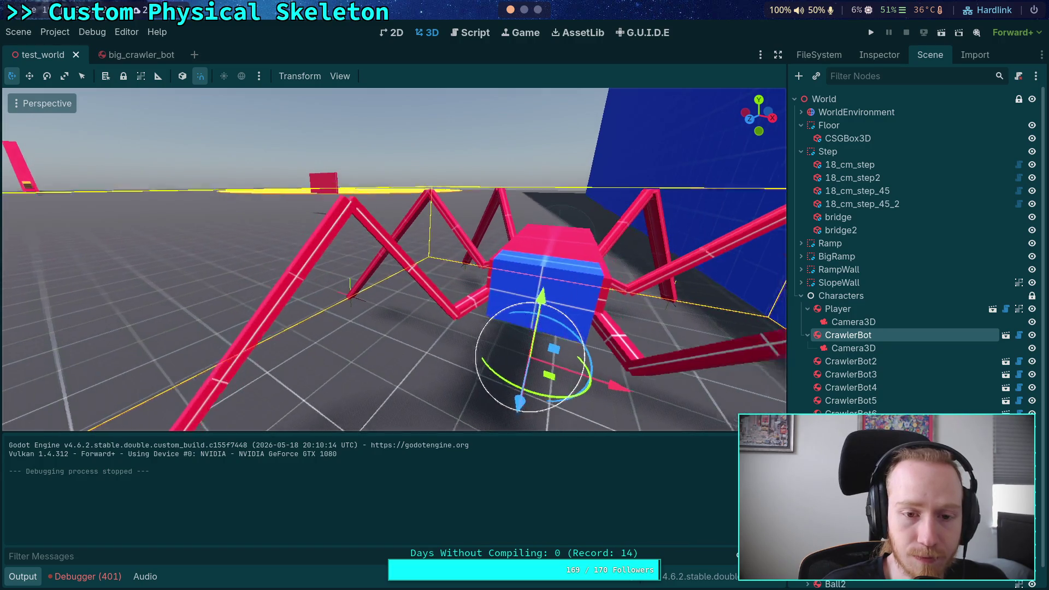
key(w)
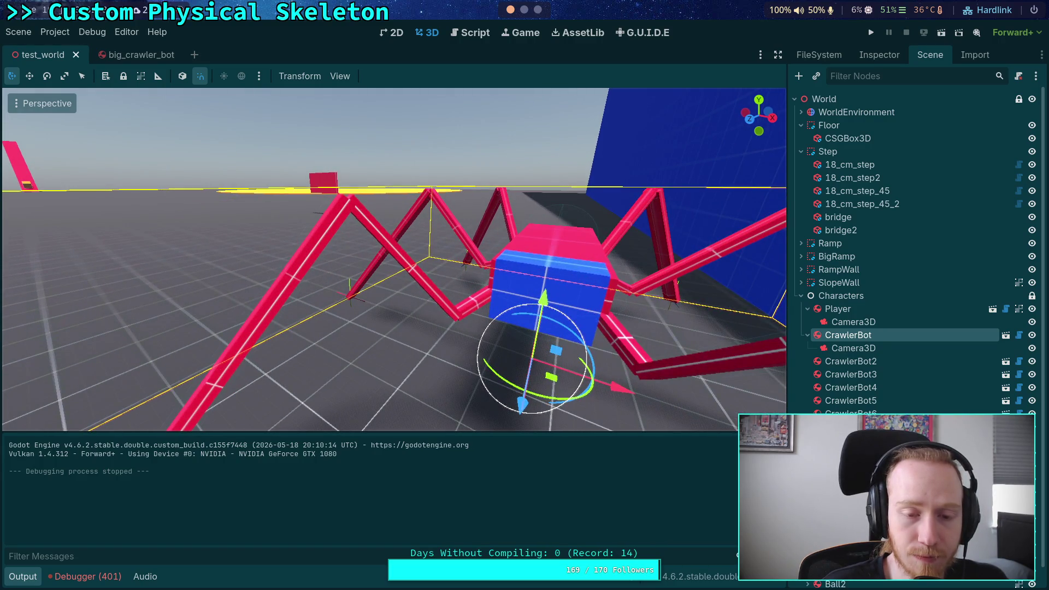
key(d)
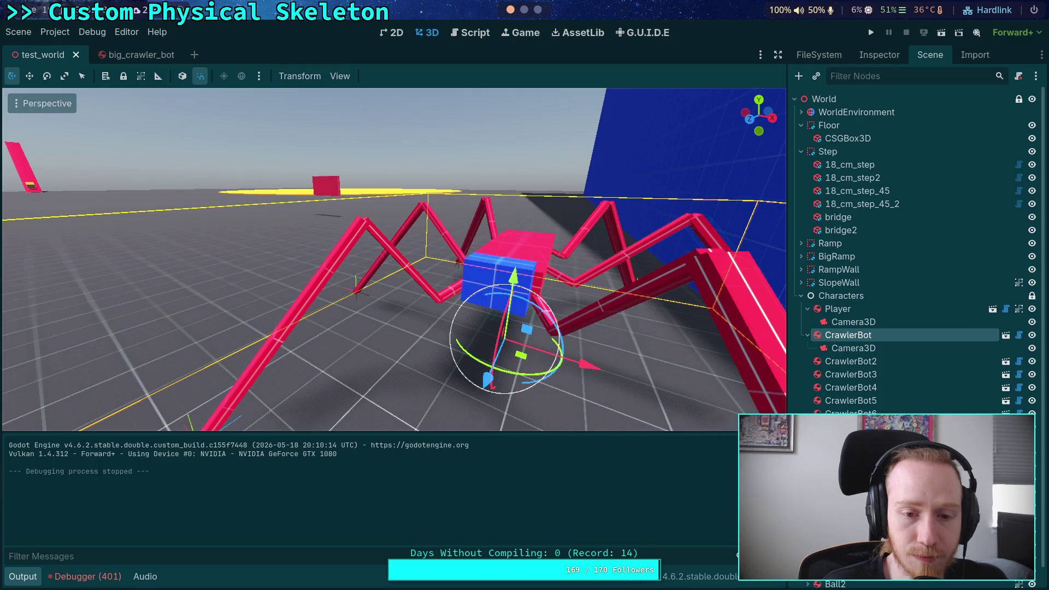
key(s)
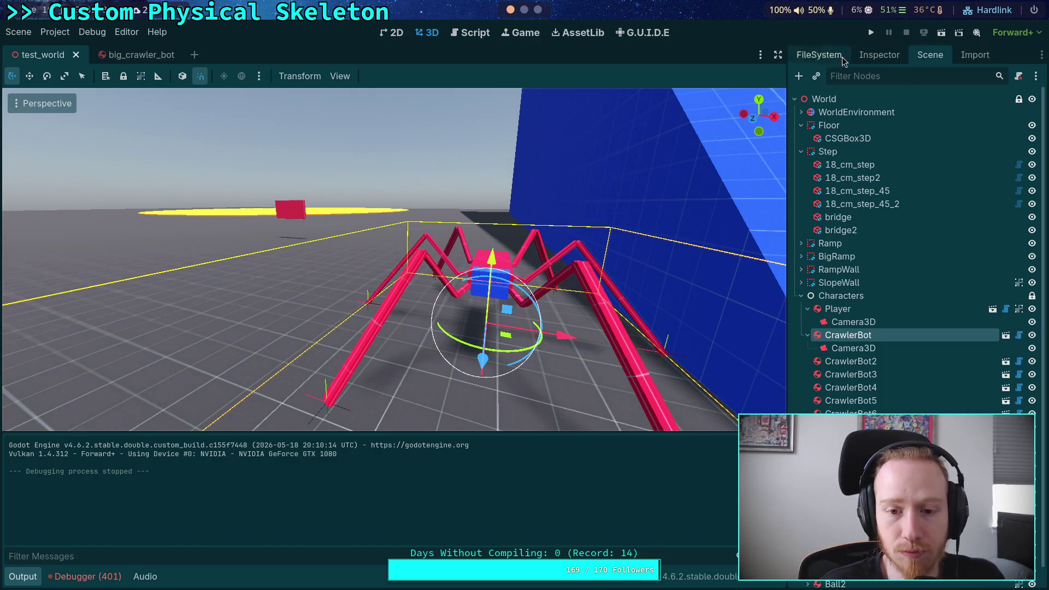
key(w)
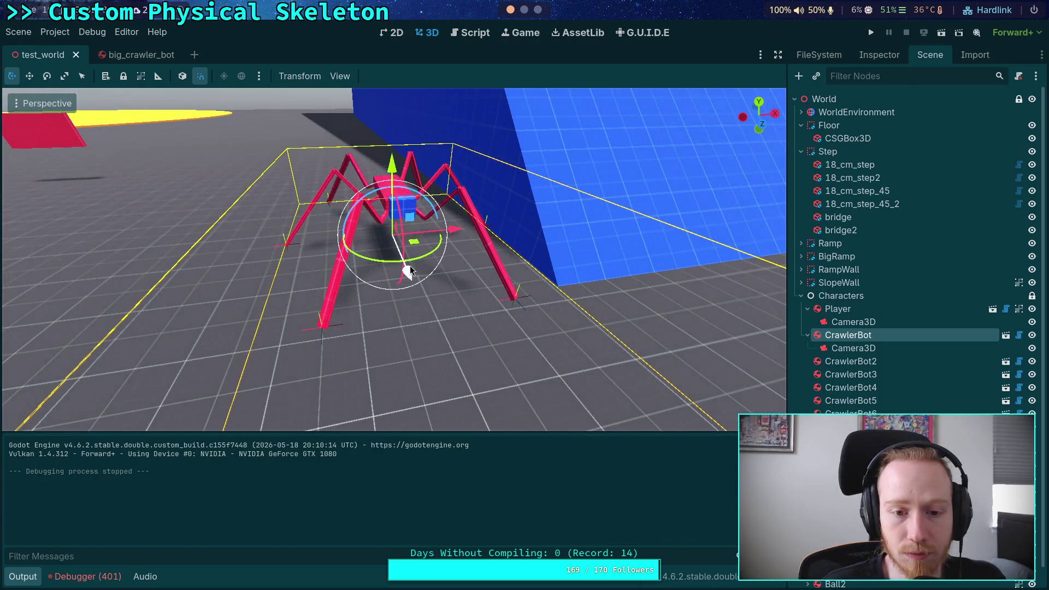
drag(411, 277, 437, 303)
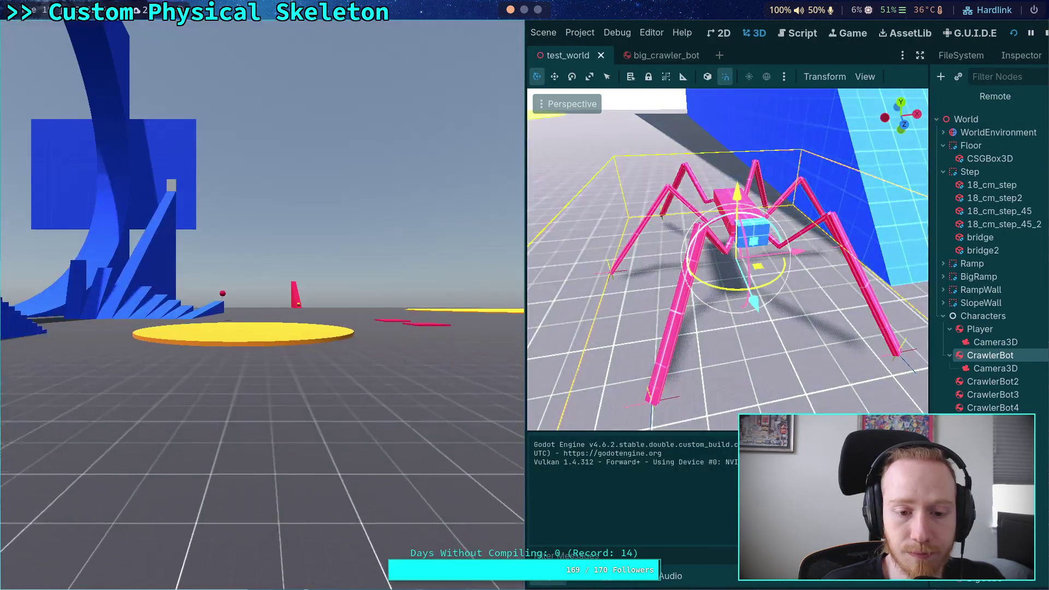
Watch the test fullscreen until the crawler's legs scatter, then stop it
key(super+f)
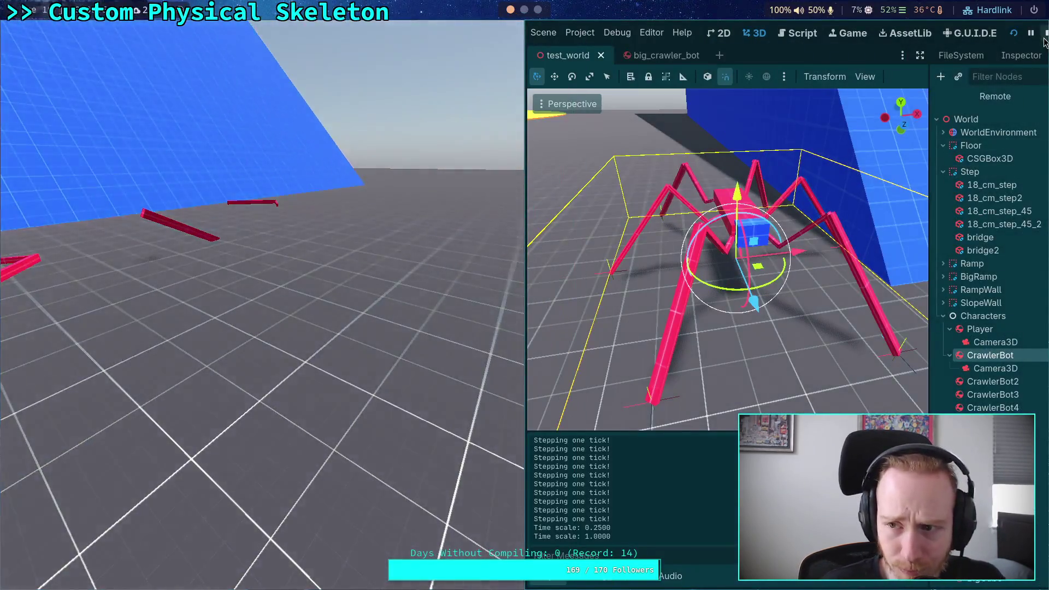
click(868, 63)
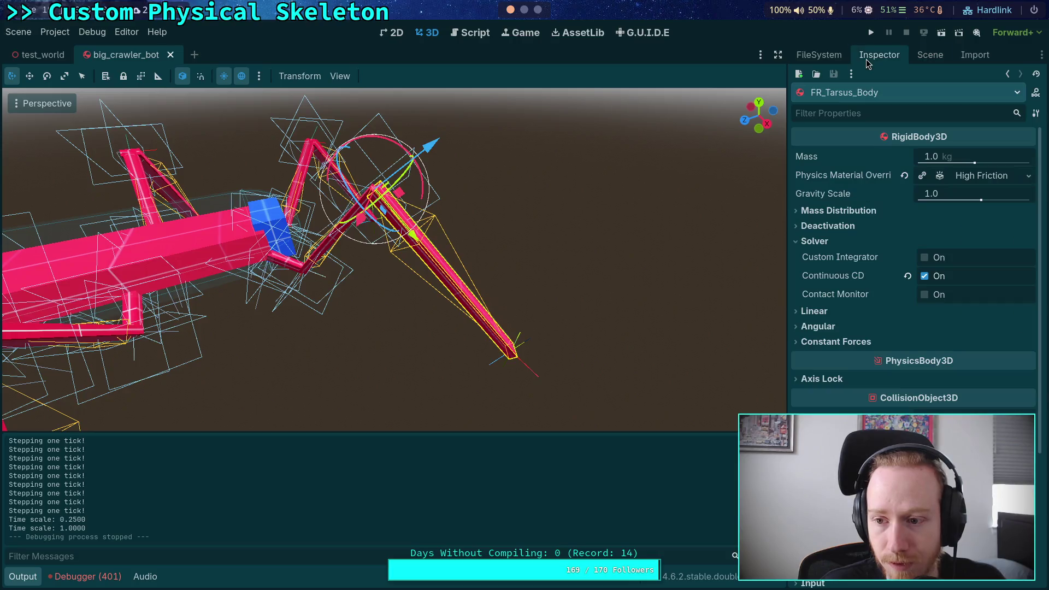
Inspect the tarsus's High Friction material values, then show FR_Tibia_Body's 1.0 kg physics properties
click(969, 179)
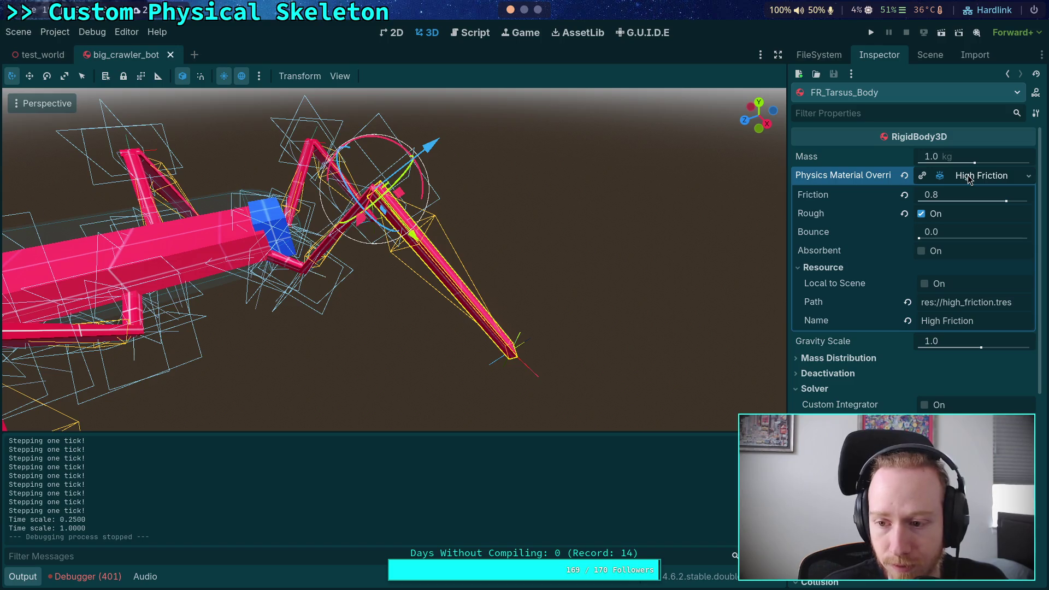
click(968, 179)
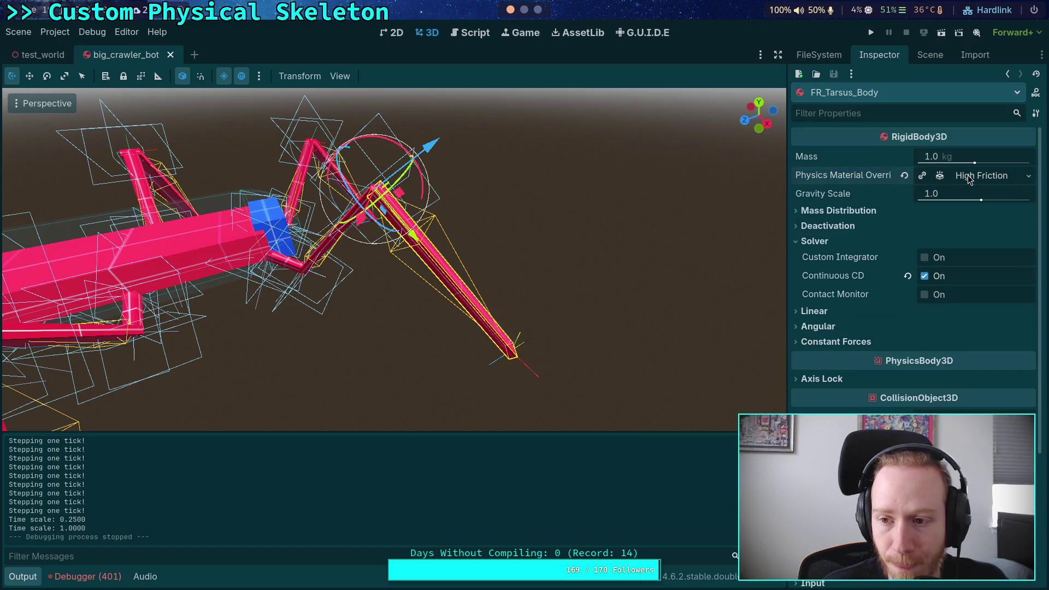
click(920, 58)
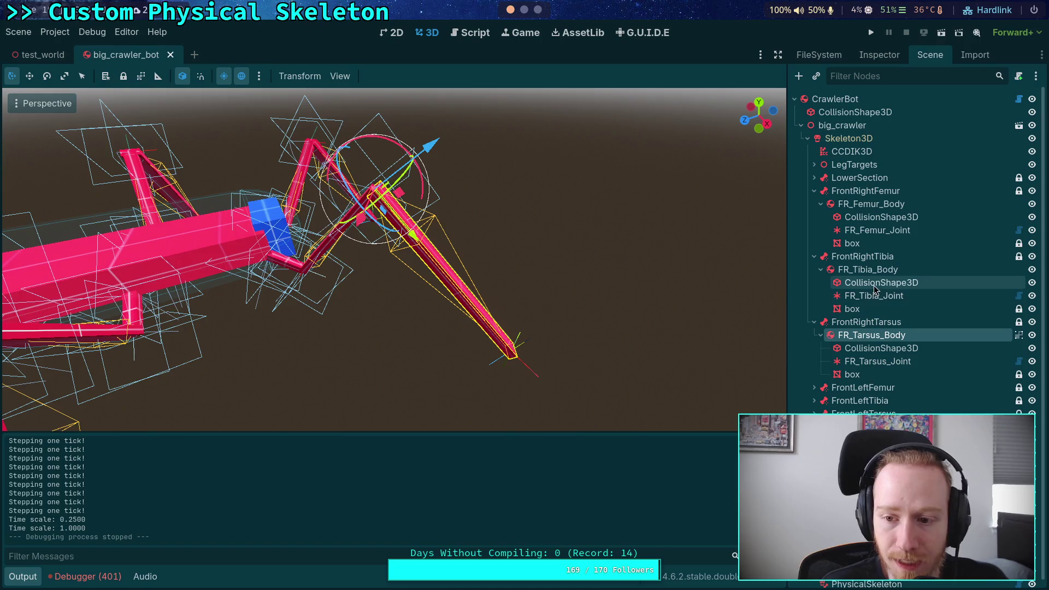
click(865, 270)
click(884, 56)
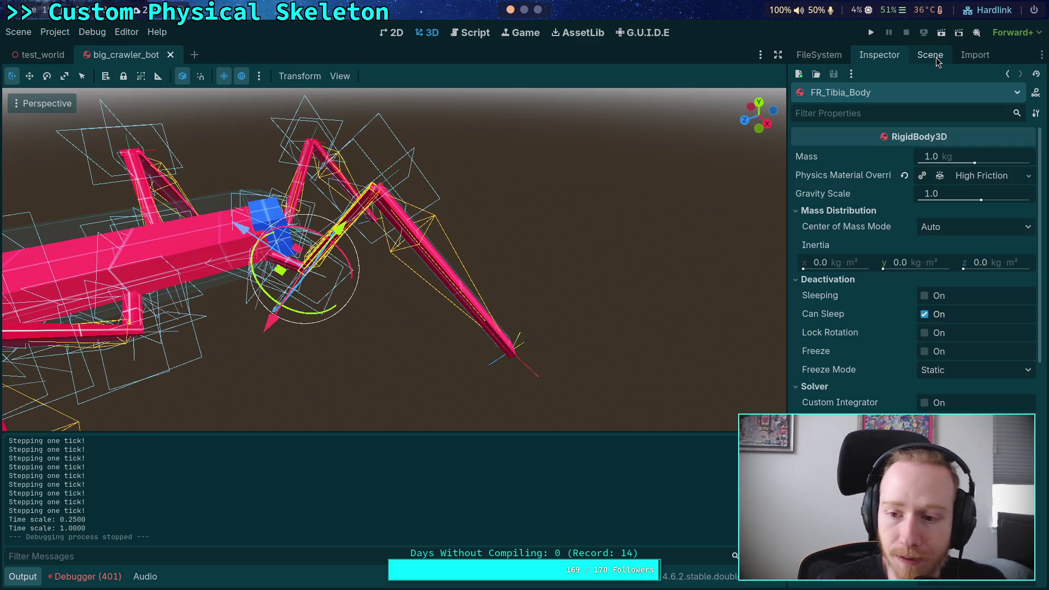
Check FR_Tibia_Body's angular, solver and linear damping sections, then rerun the crawler test
click(817, 211)
click(816, 226)
click(814, 241)
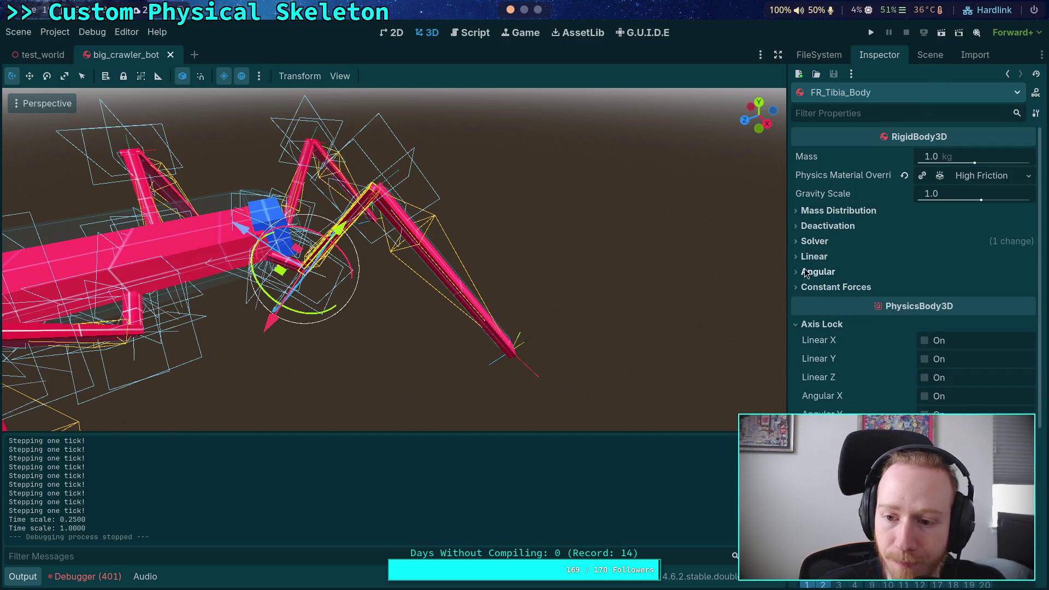
click(811, 271)
click(812, 272)
click(815, 241)
click(815, 241)
click(815, 256)
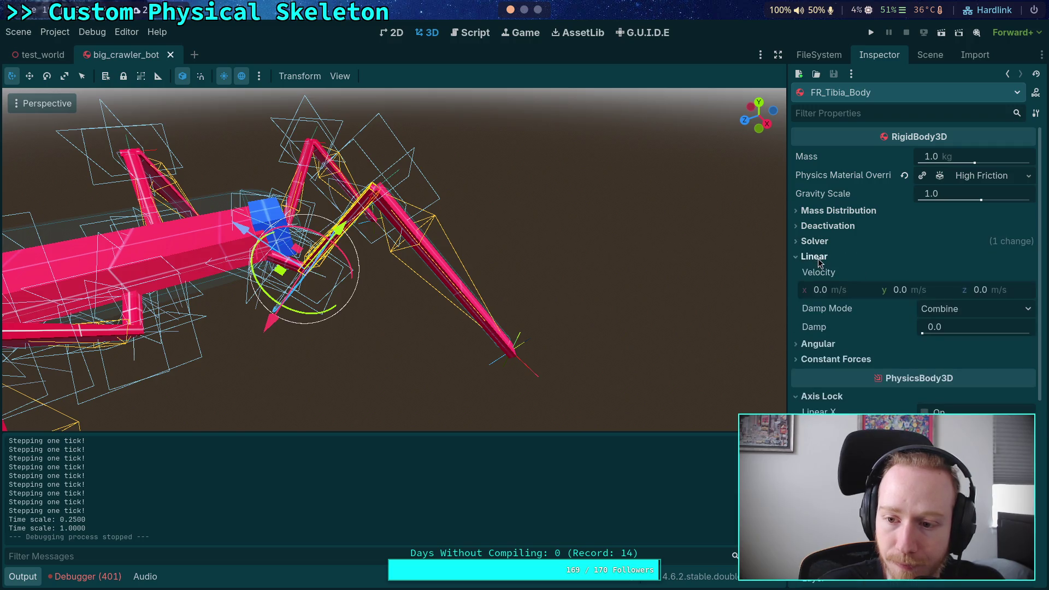
click(815, 256)
click(871, 33)
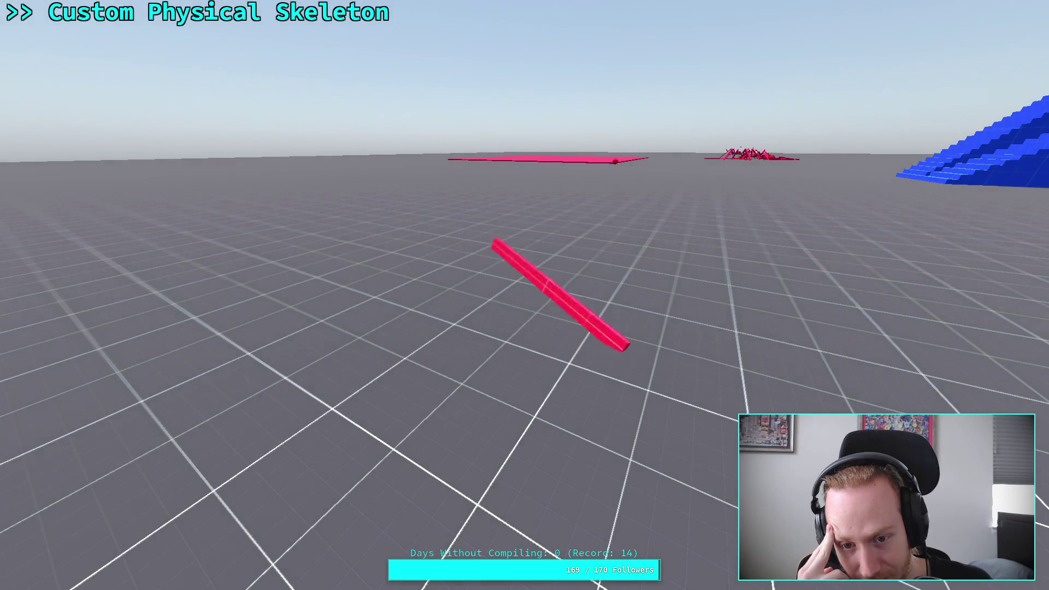
key(w)
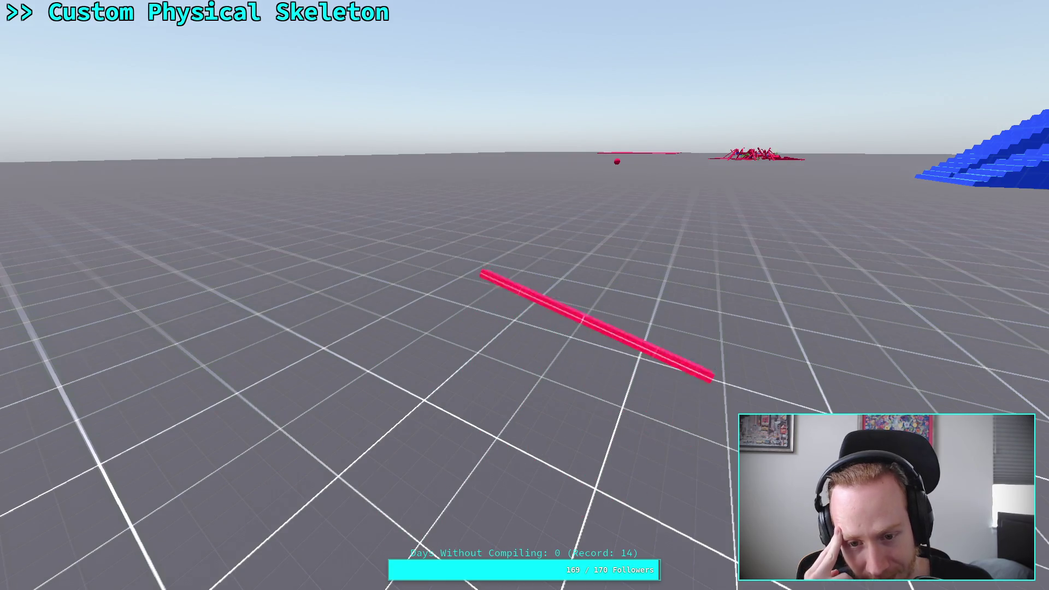
key(s)
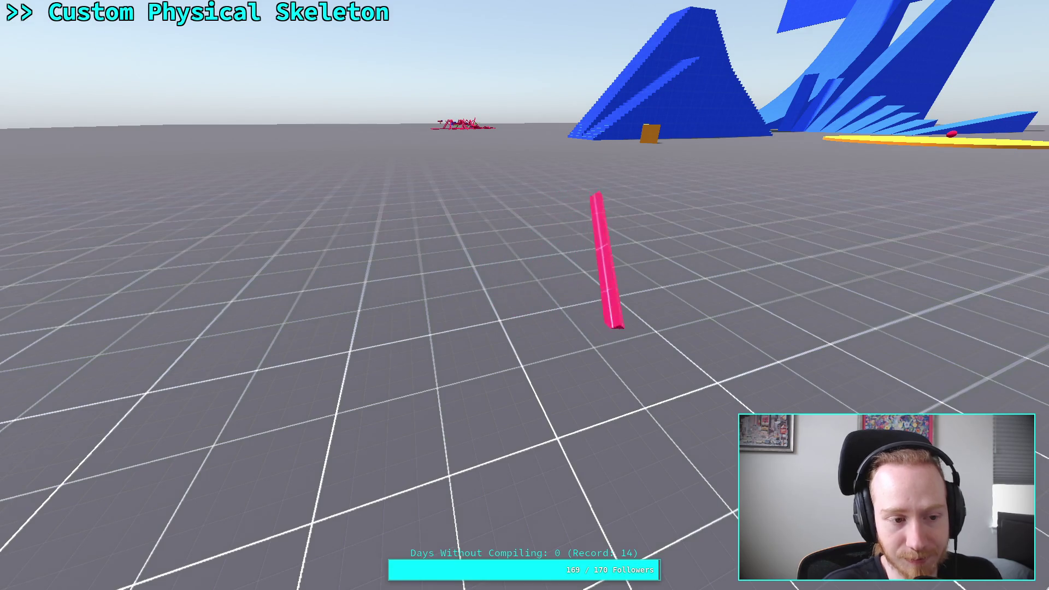
Take the running game out of fullscreen so the editor shows on the right half
key(super+f)
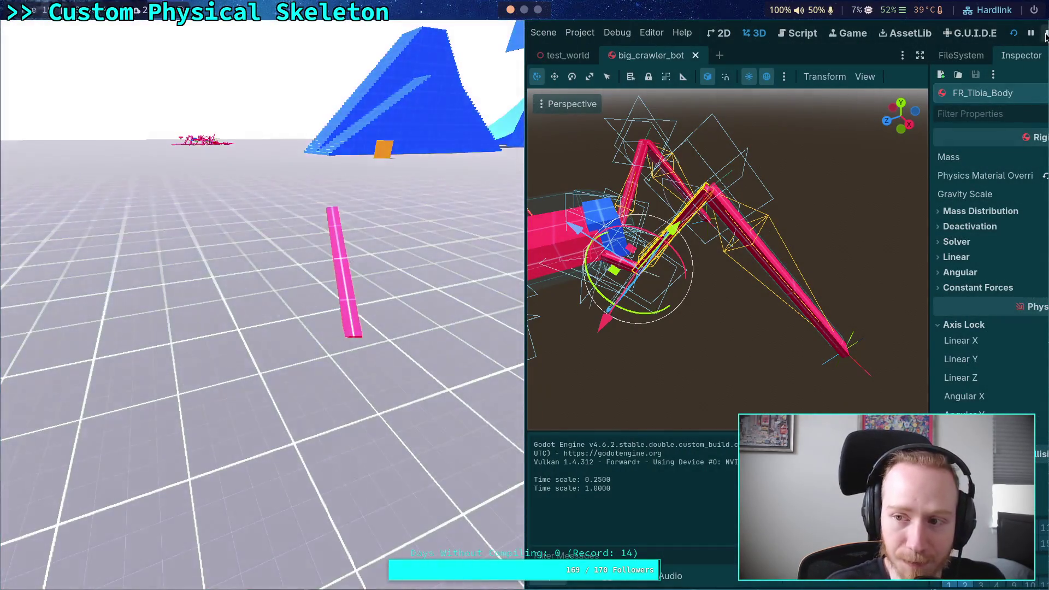
Stop the test, check FR_Femur_Body's angular damp mode options, then open test_world
click(1045, 34)
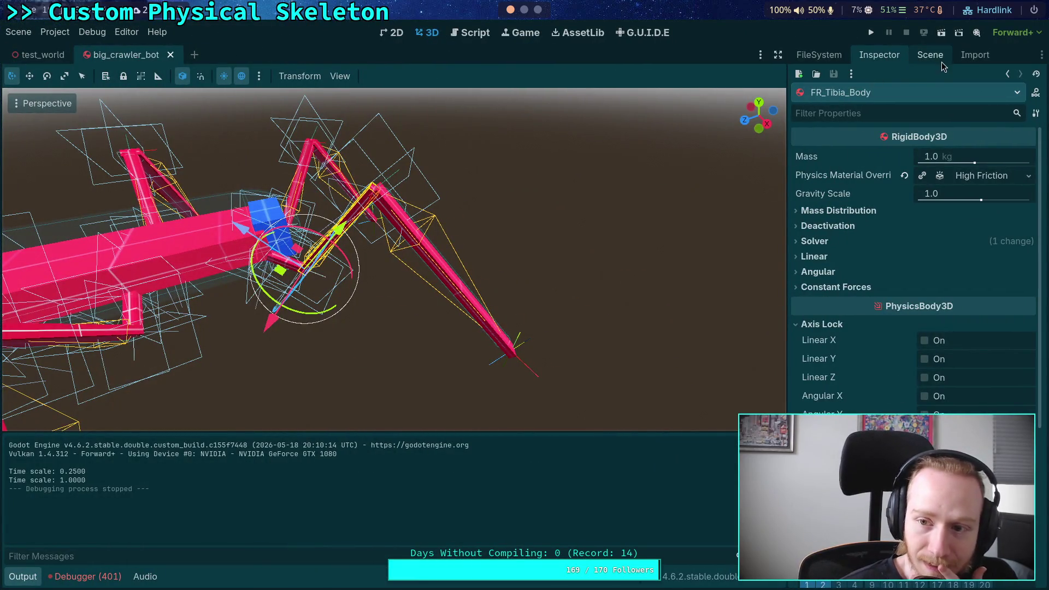
click(943, 60)
click(871, 204)
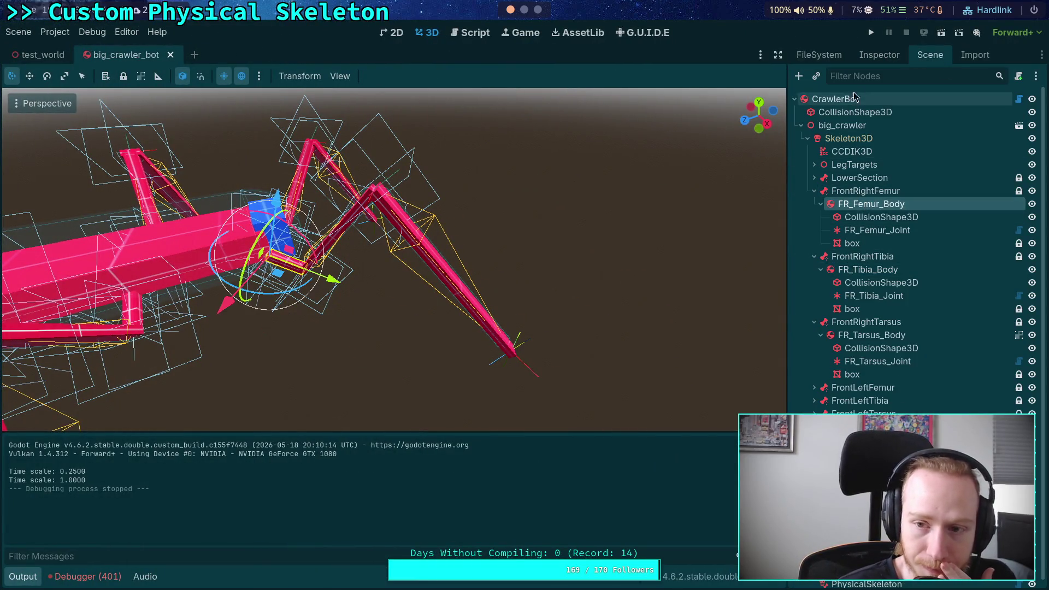
click(879, 55)
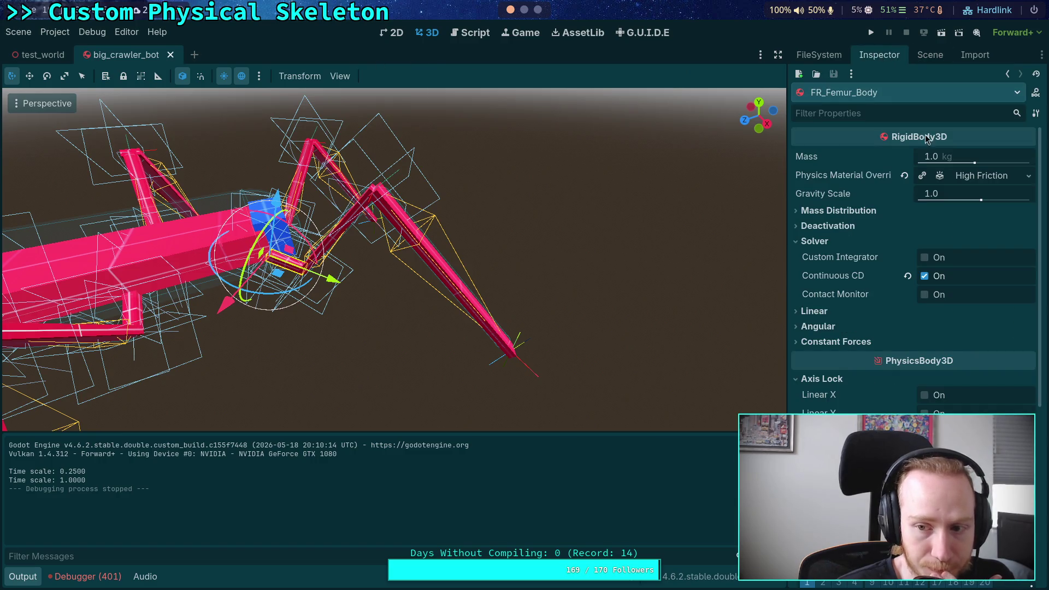
click(817, 327)
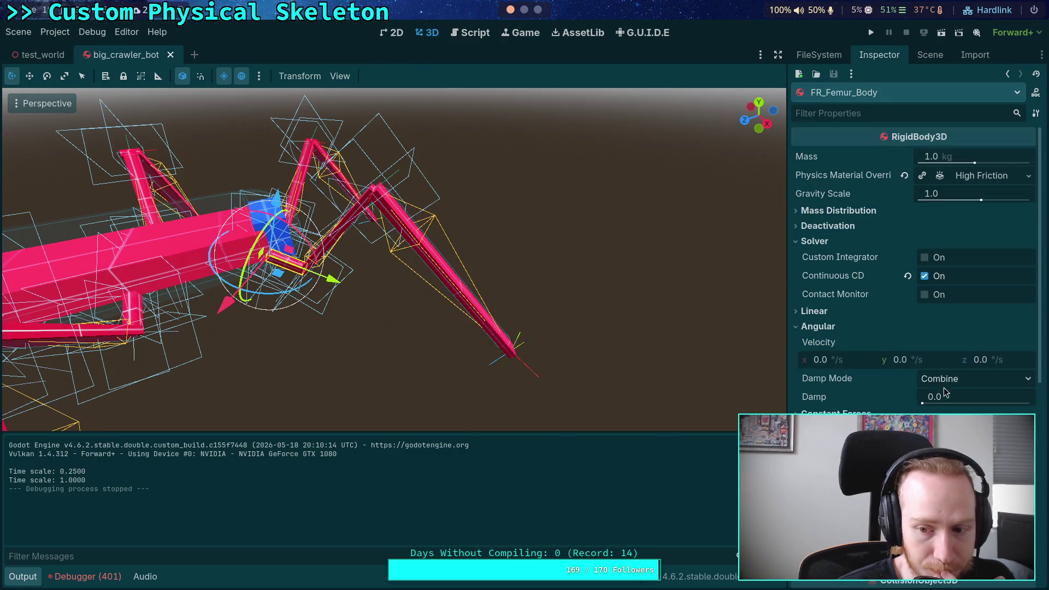
click(991, 380)
mouse_move(809, 381)
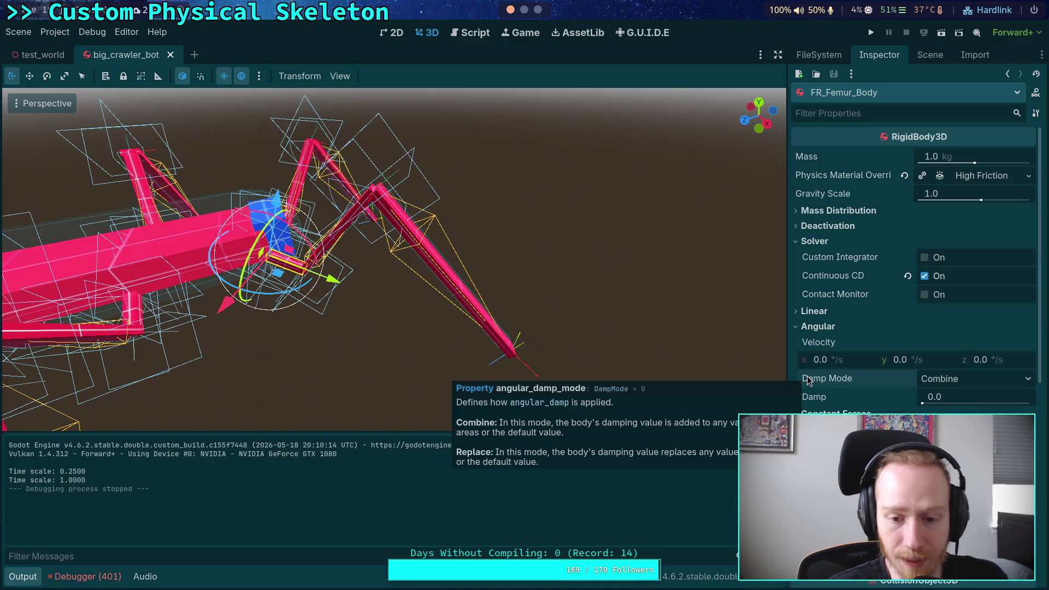
click(942, 63)
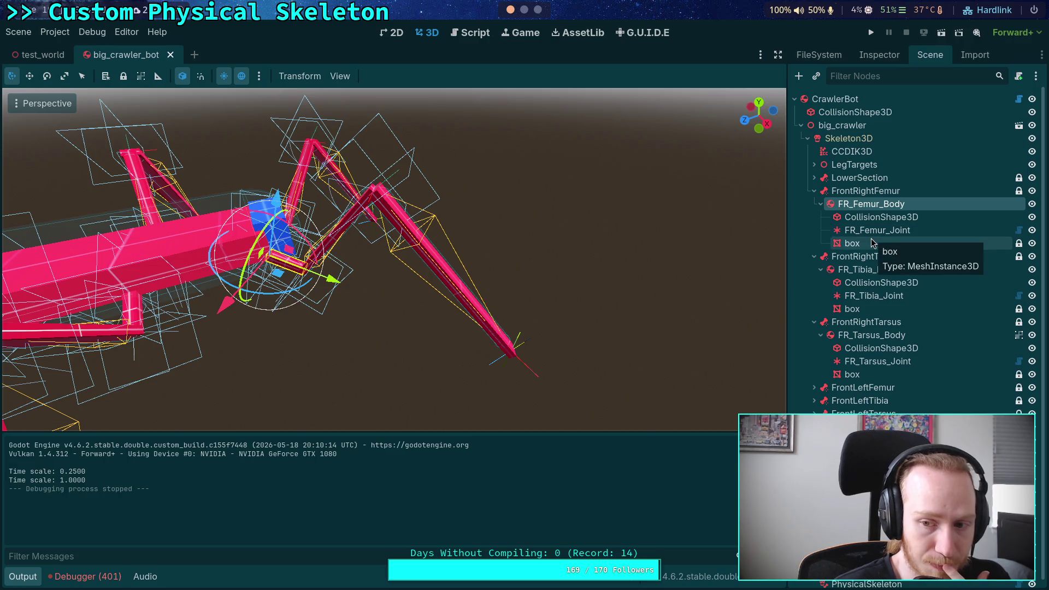
click(41, 55)
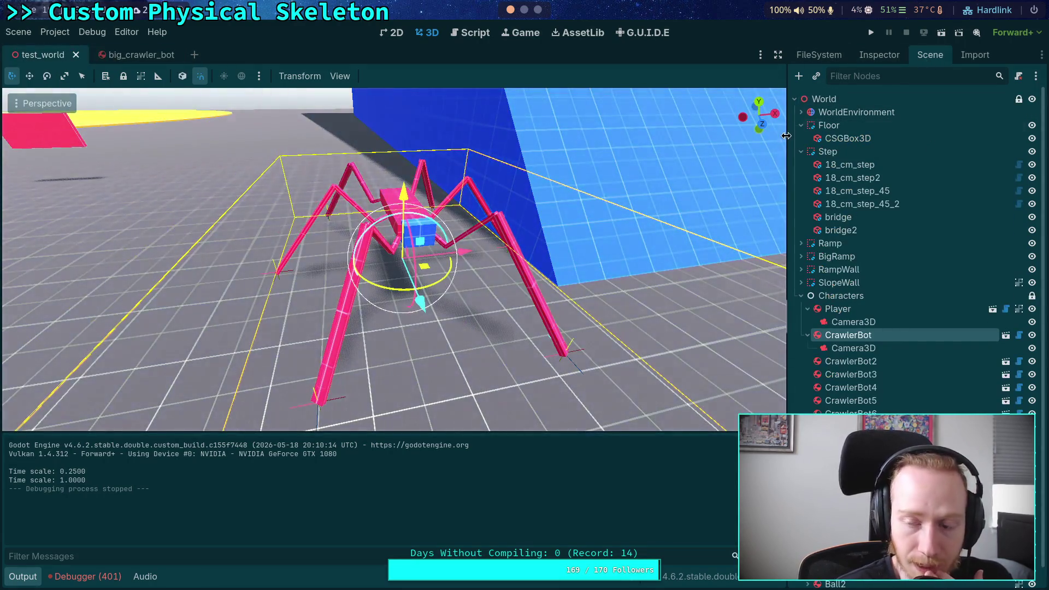
Collapse the world's node groups and add an Area3D node under World
click(800, 125)
click(801, 138)
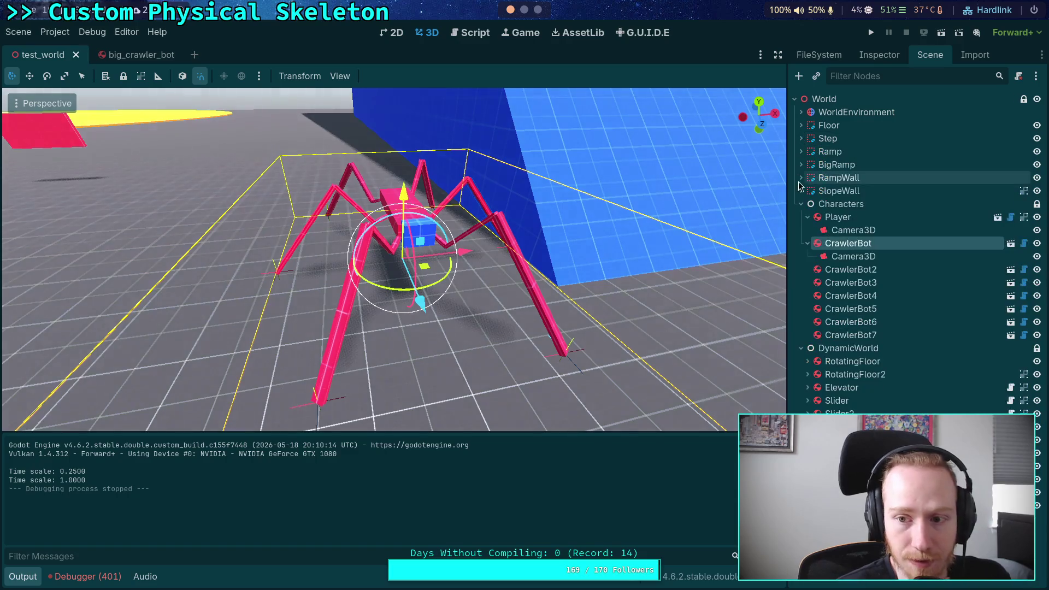
click(800, 204)
click(801, 204)
click(801, 203)
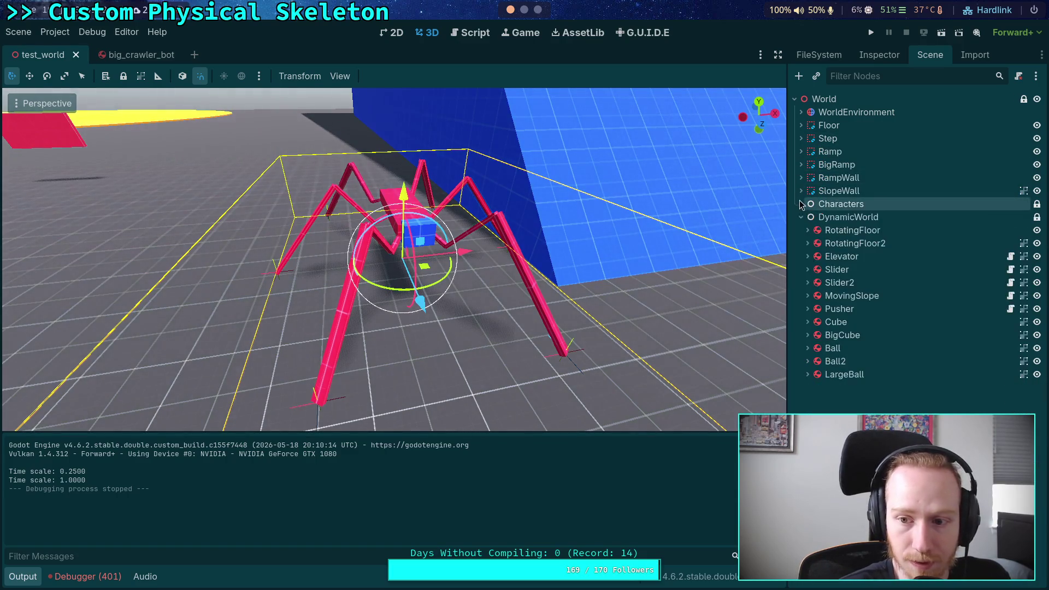
click(800, 217)
click(824, 99)
click(802, 80)
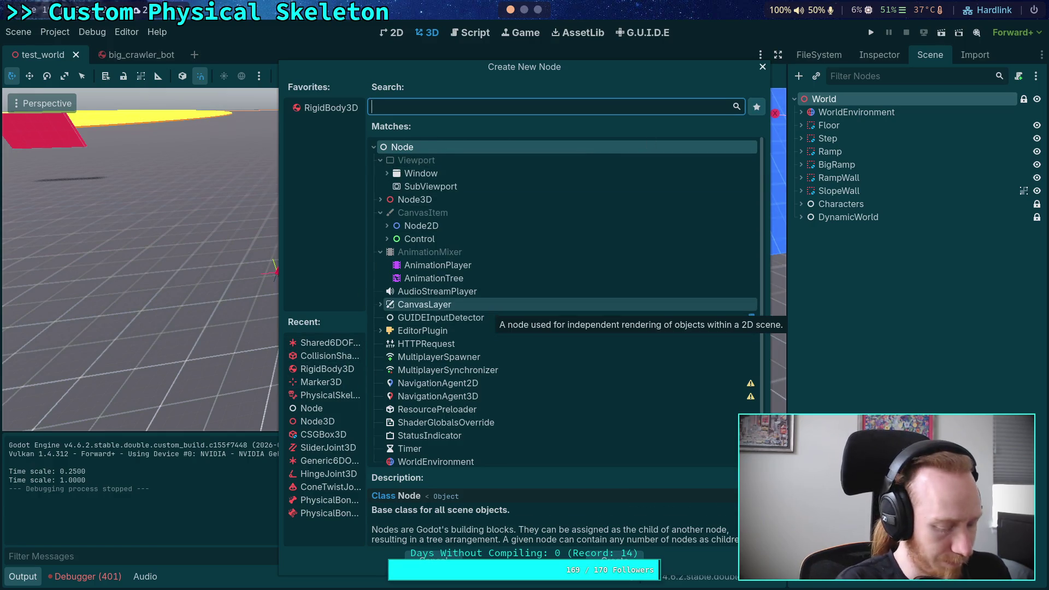
text(area)
double_click(405, 275)
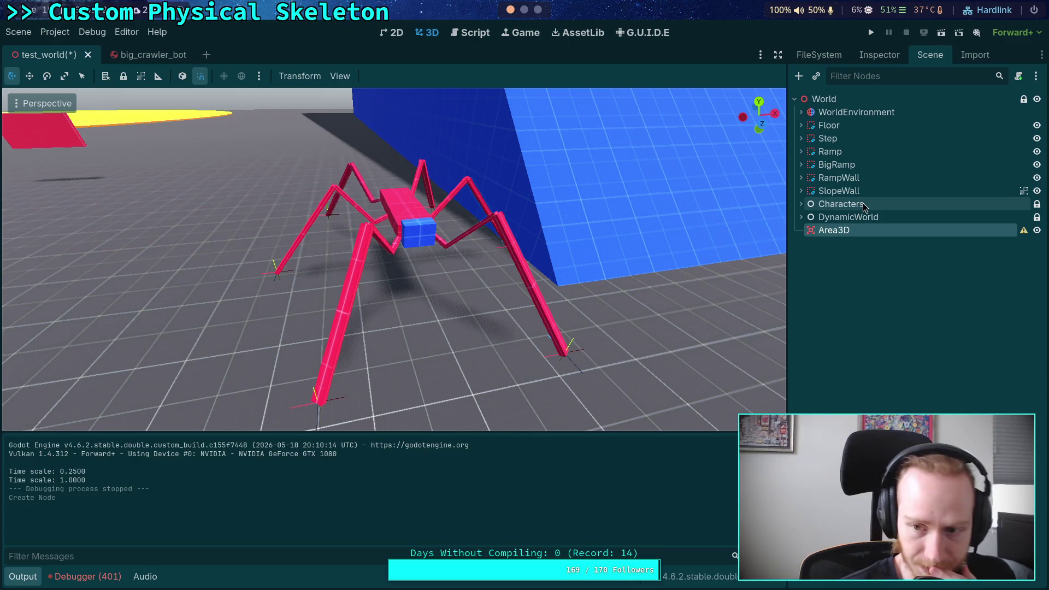
Set the Area3D's angular damp space override to Combine with a value of 0.01
click(880, 57)
click(852, 241)
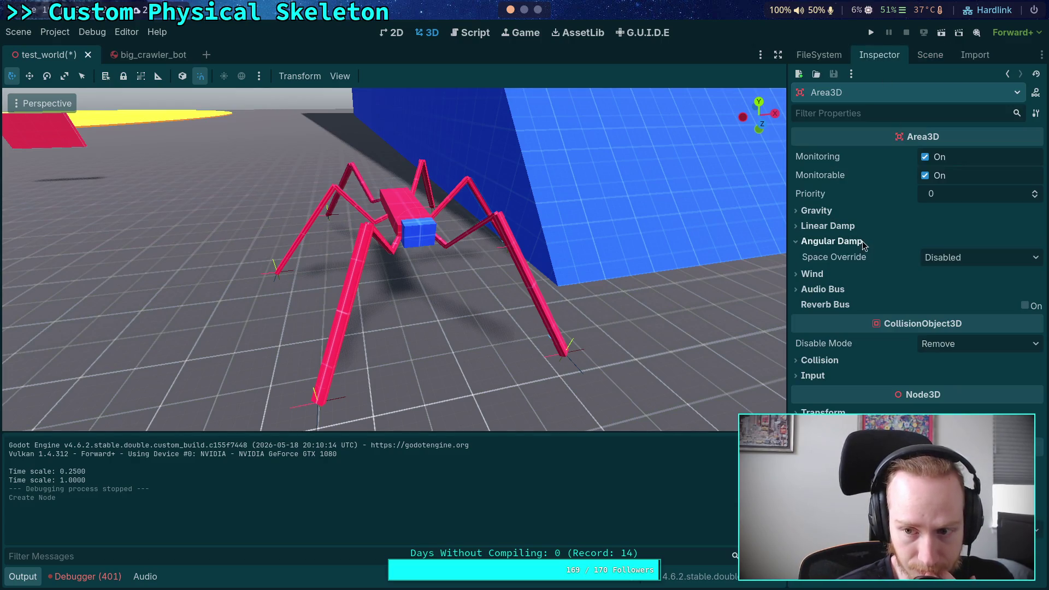
click(987, 257)
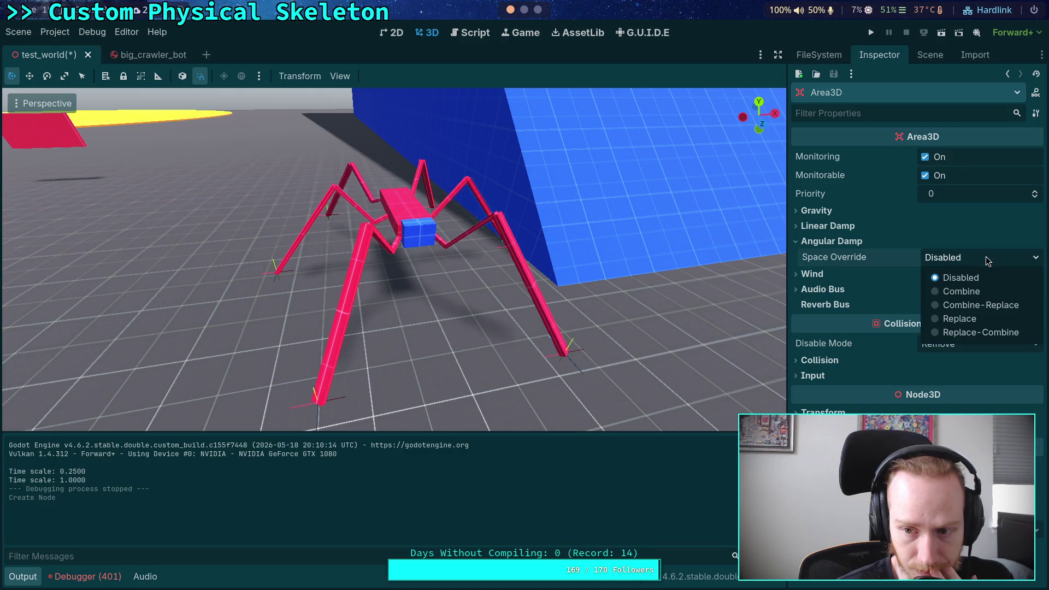
click(978, 292)
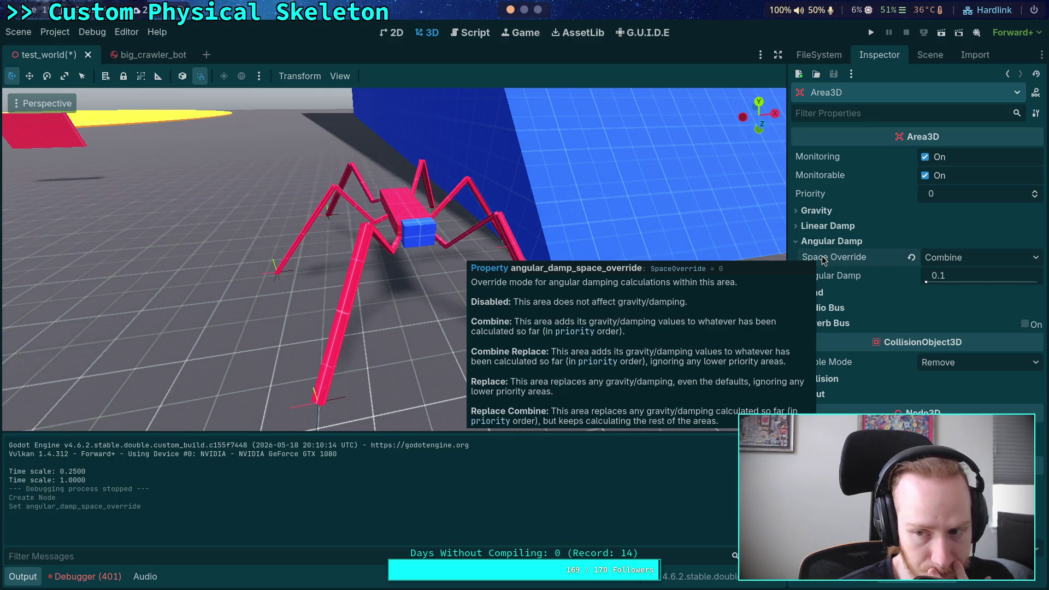
click(954, 273)
text(0.01)
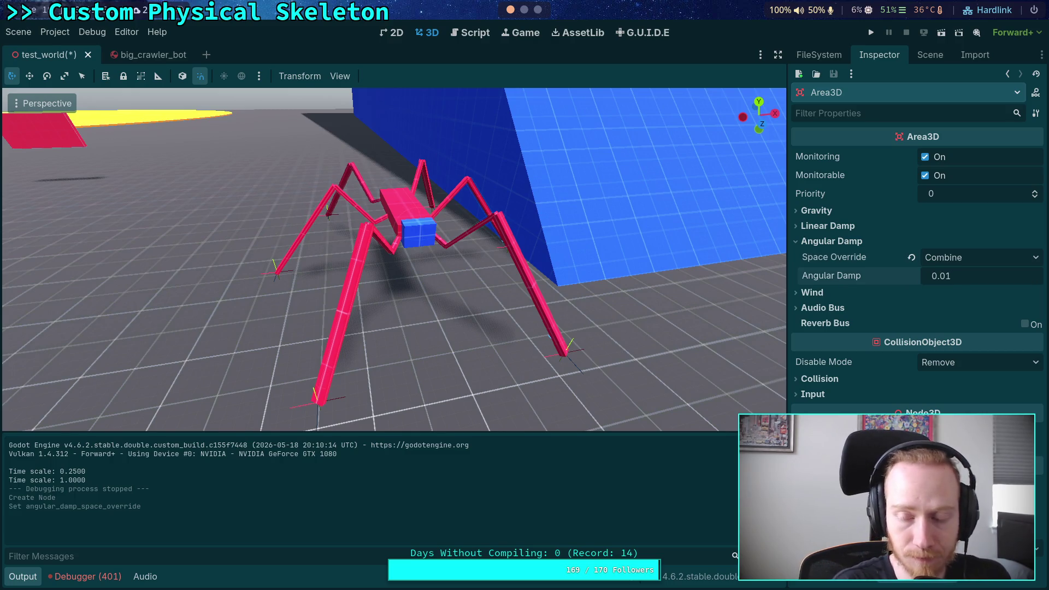
key(f)
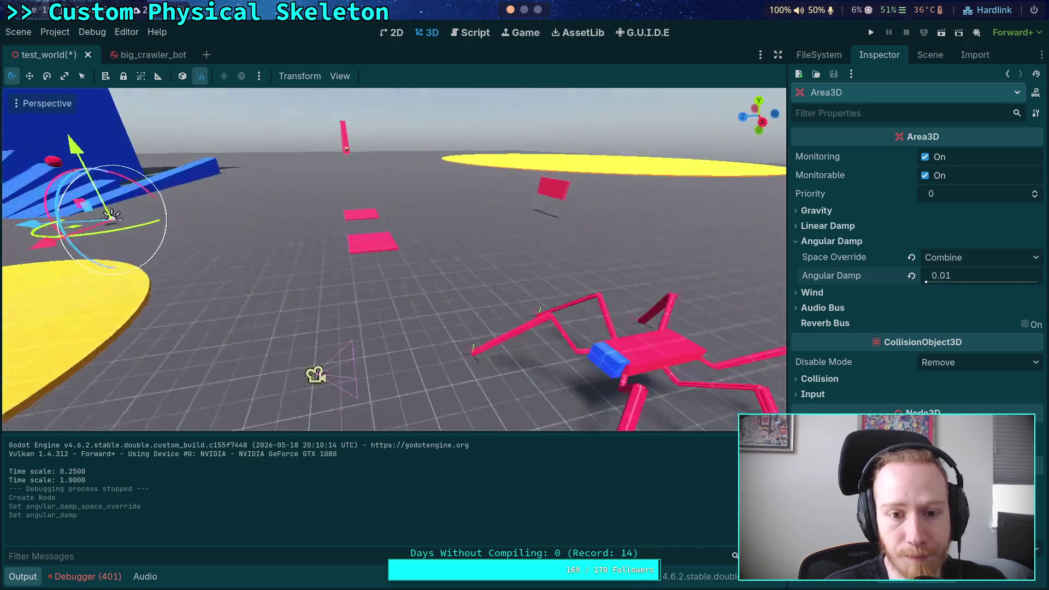
click(929, 55)
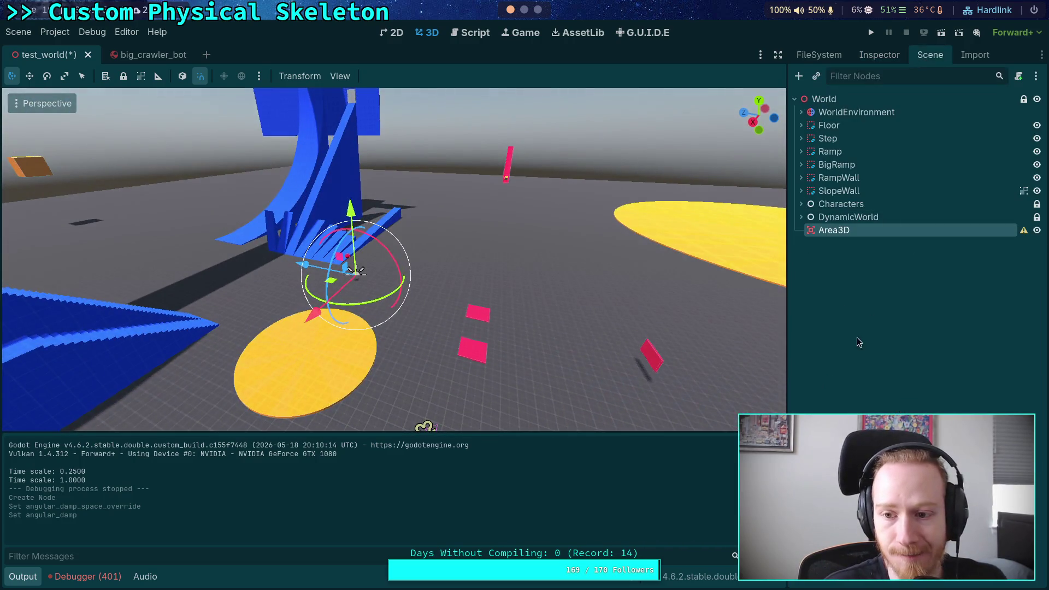
Place Area3D just below WorldEnvironment and add a CollisionShape3D child to it
drag(817, 127, 818, 123)
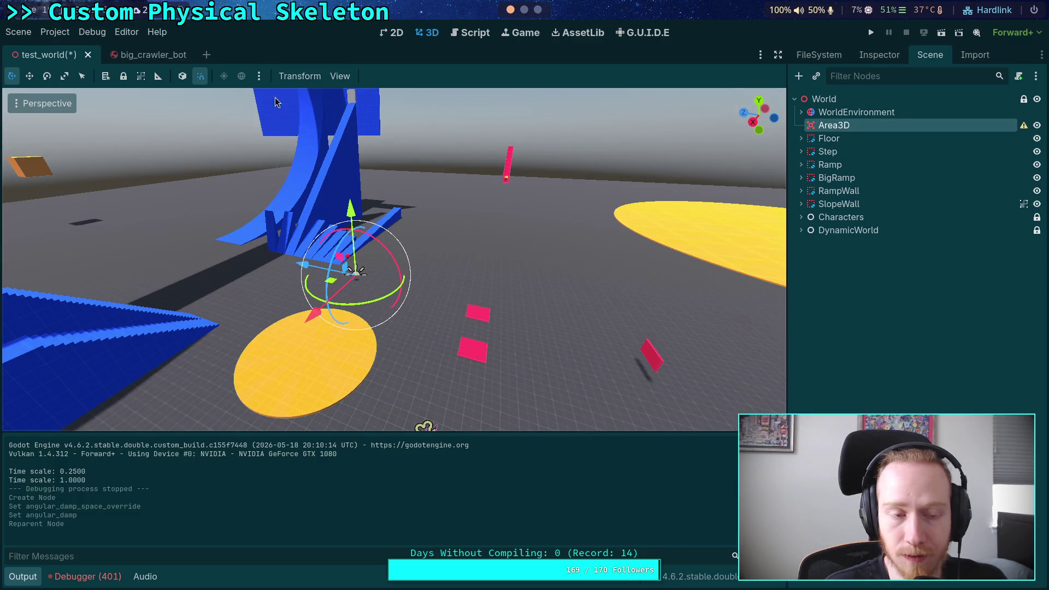
click(798, 76)
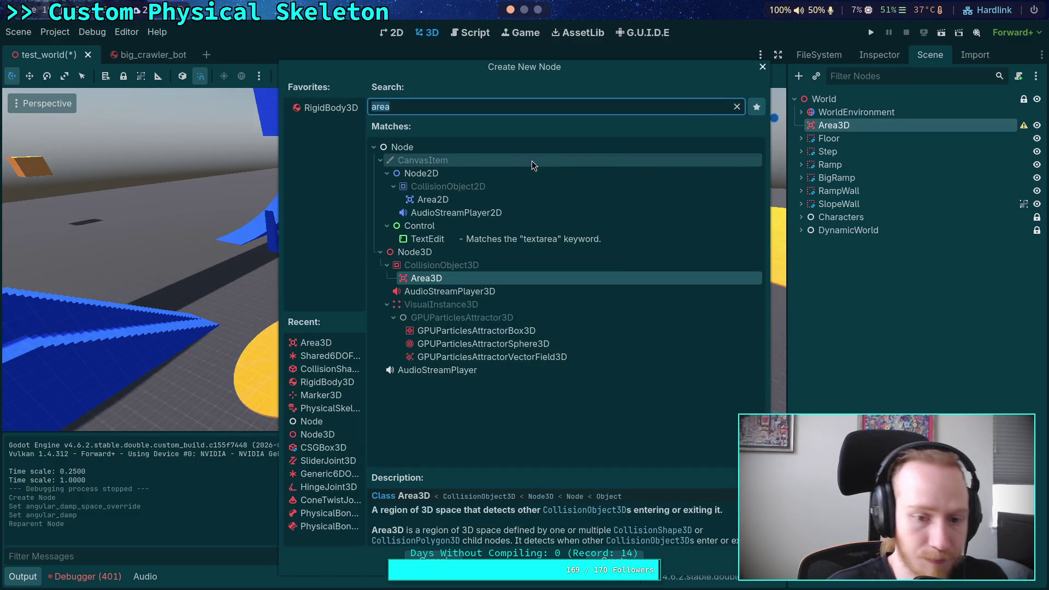
text(shap)
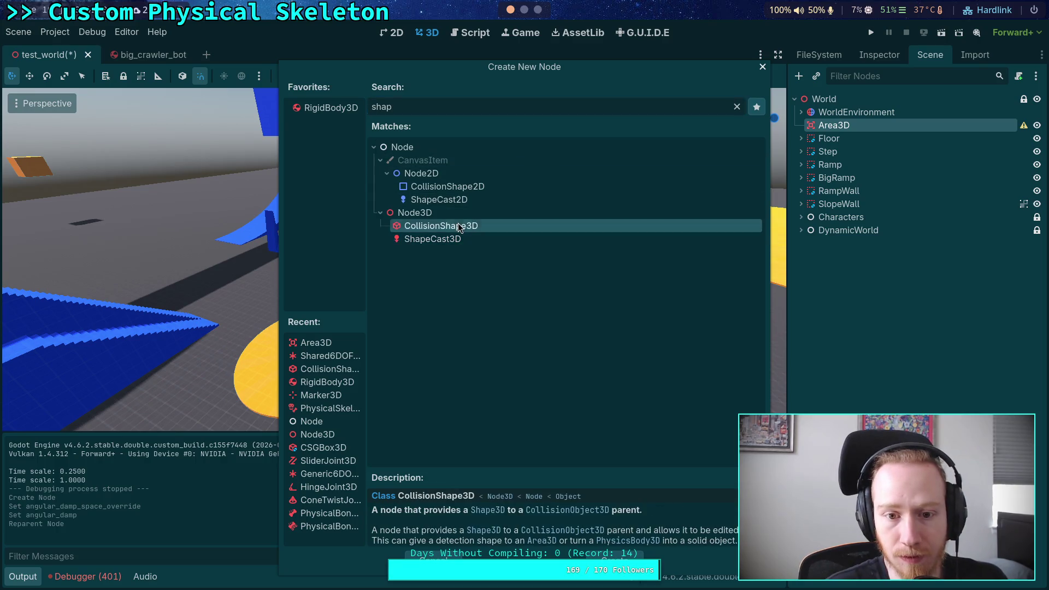
double_click(459, 227)
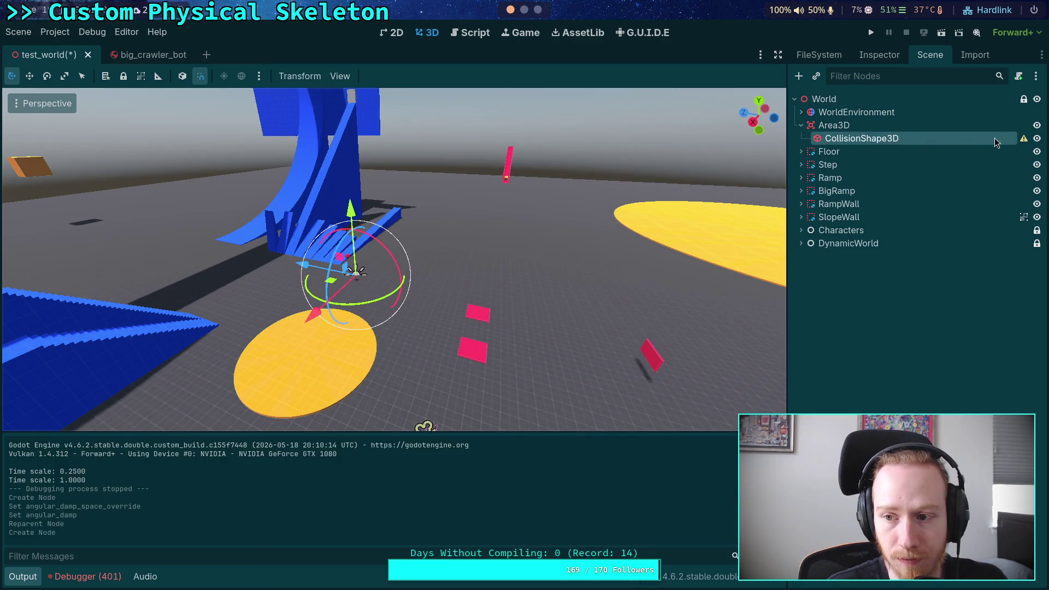
Give the collision shape a new SphereShape3D and raise its radius to 500 m
click(879, 54)
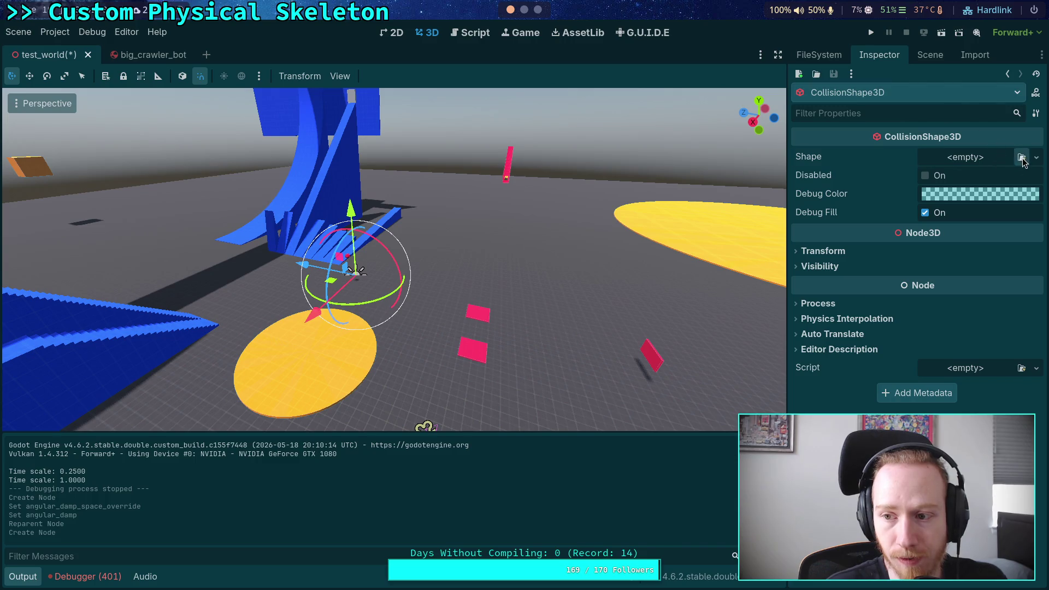
click(1022, 158)
click(731, 121)
click(1036, 158)
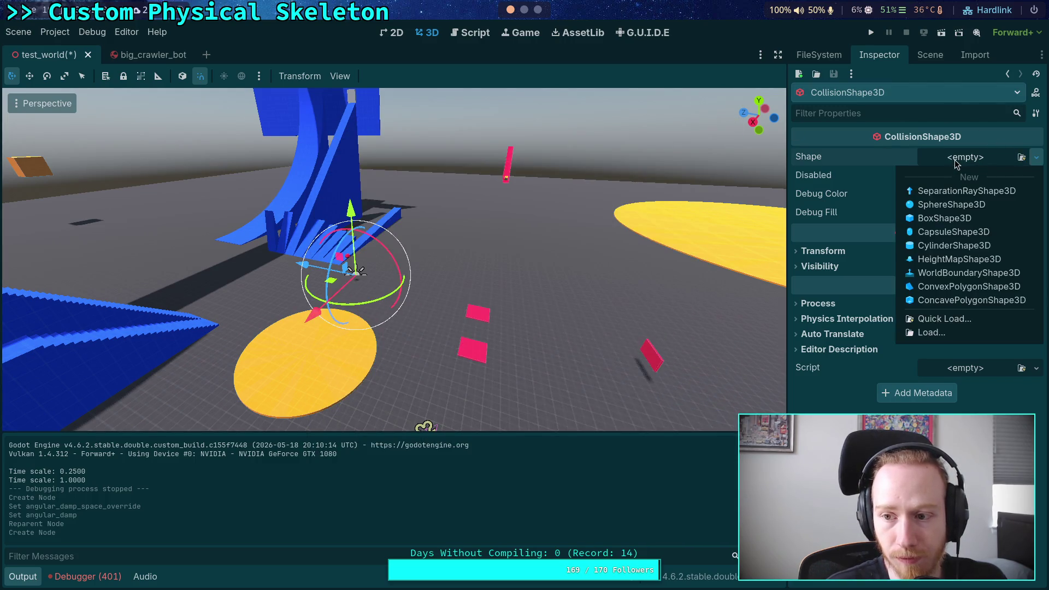
click(953, 205)
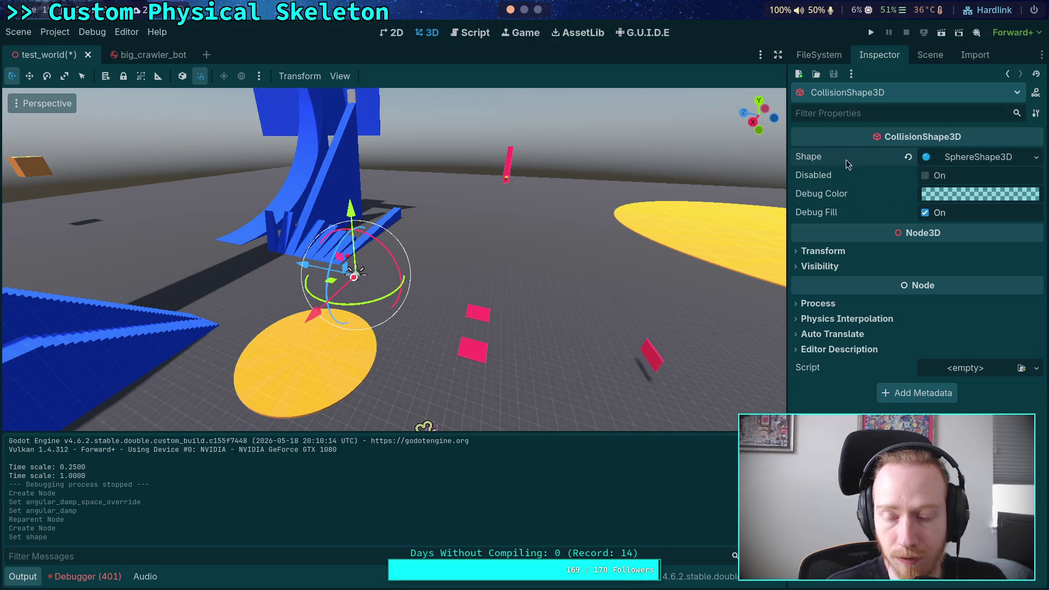
click(953, 160)
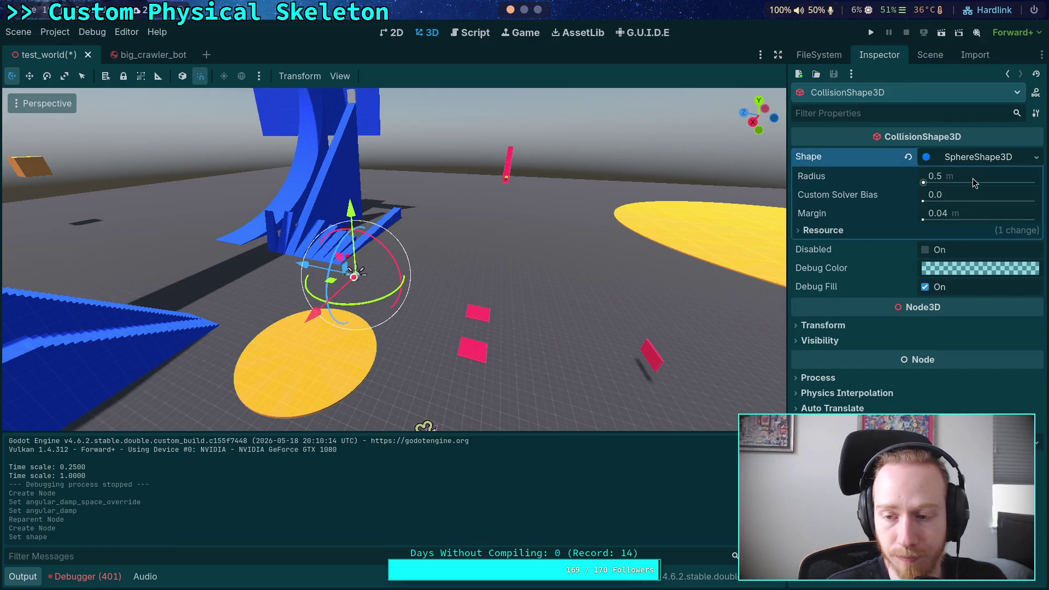
click(974, 183)
key(Return)
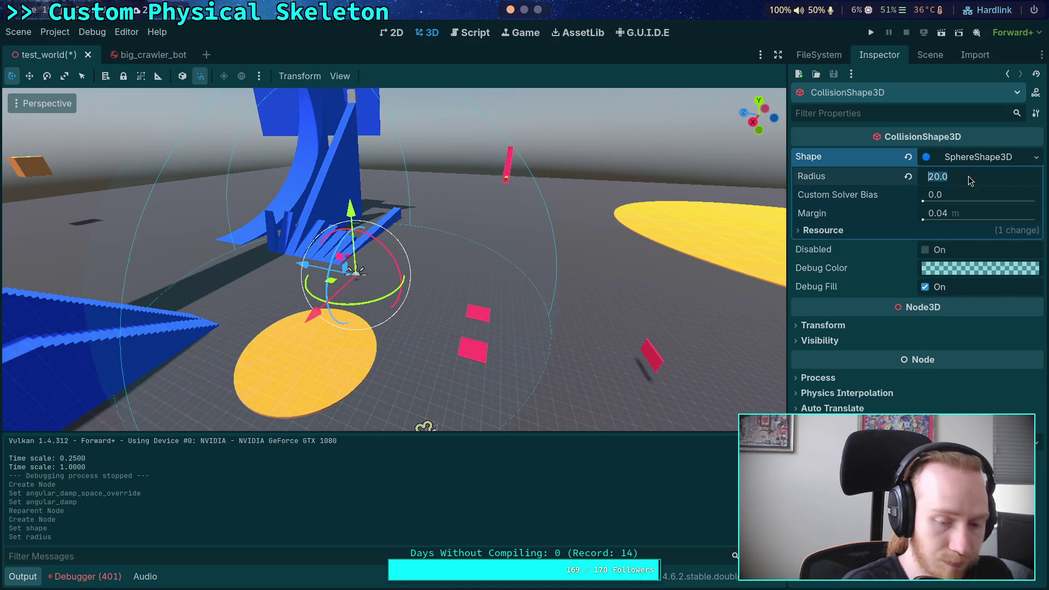
key(Return)
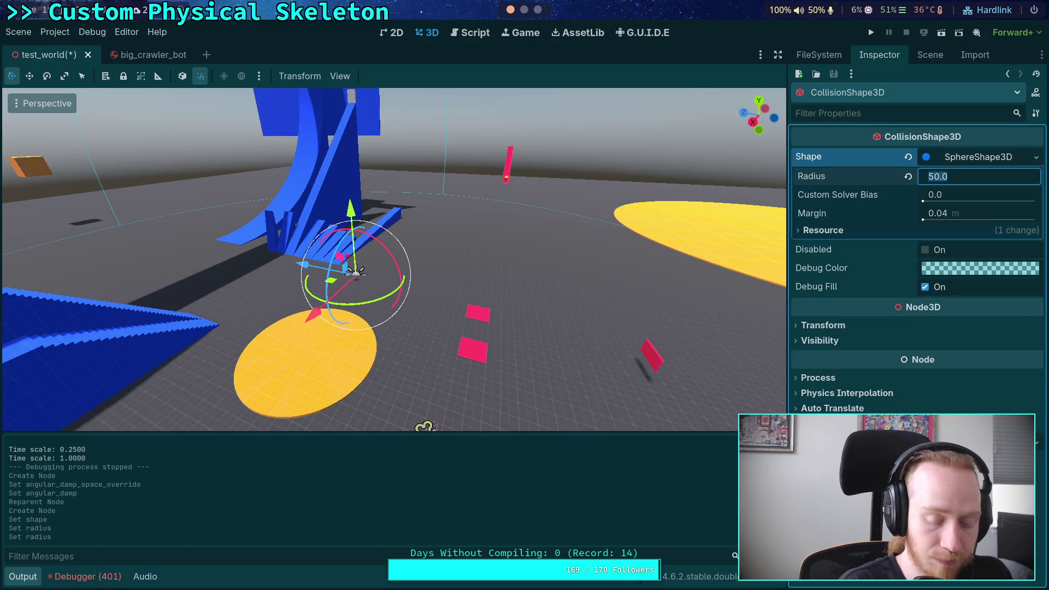
key(Return)
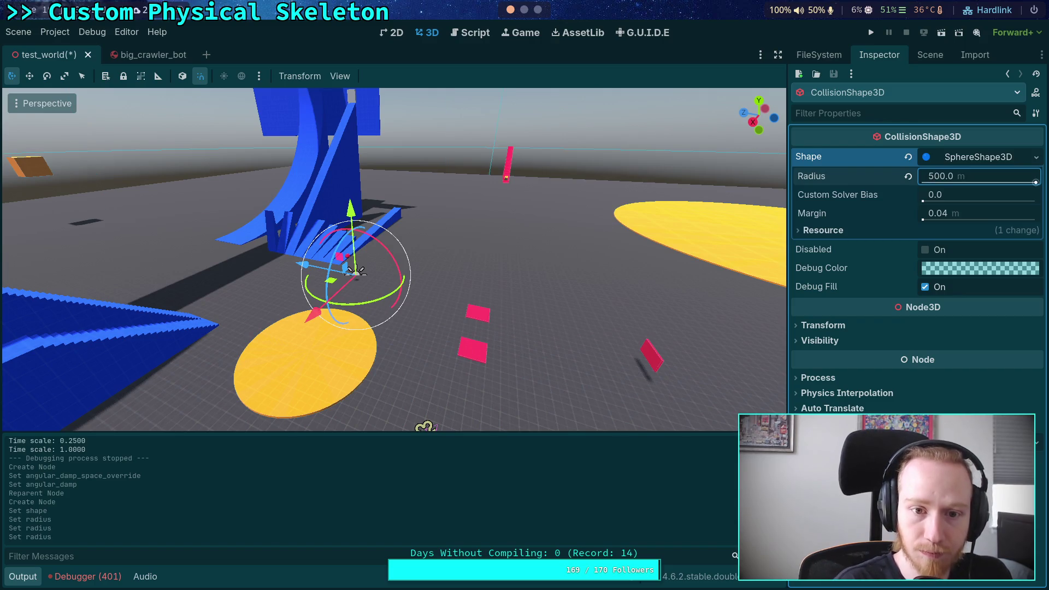
Orbit the view over the ramps and crawler, then run the game to test the area
mouse_move(356, 271)
mouse_down()
mouse_move(306, 273)
mouse_move(218, 251)
mouse_up()
drag(393, 259, 306, 248)
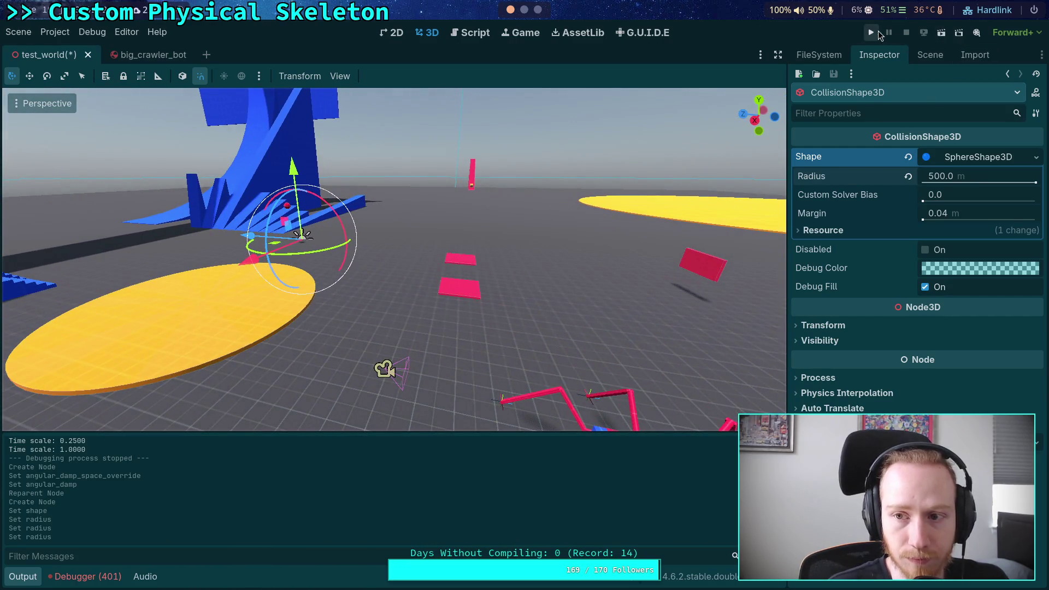
click(870, 34)
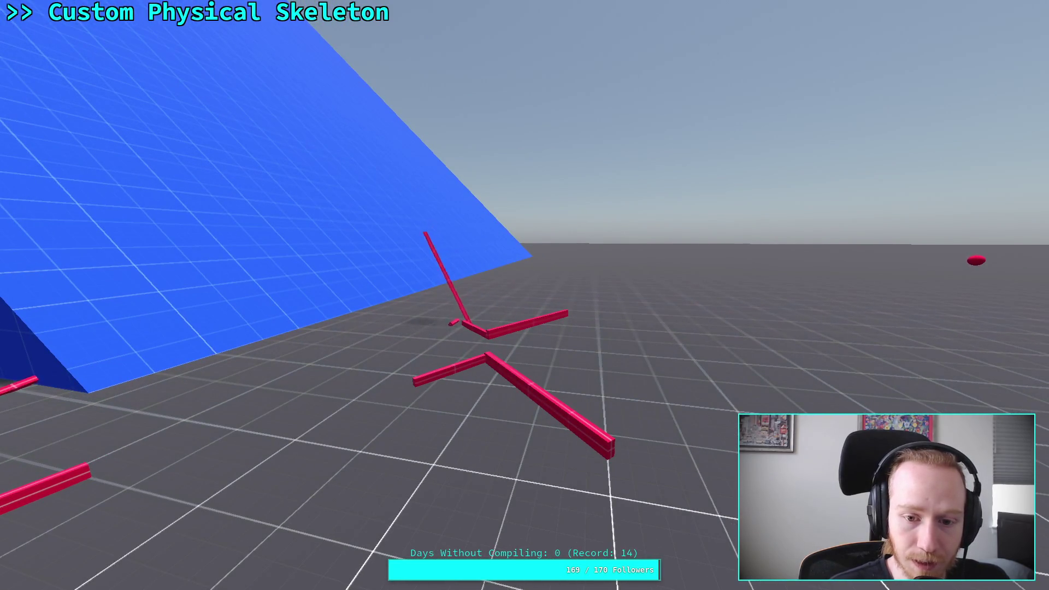
key(super+f)
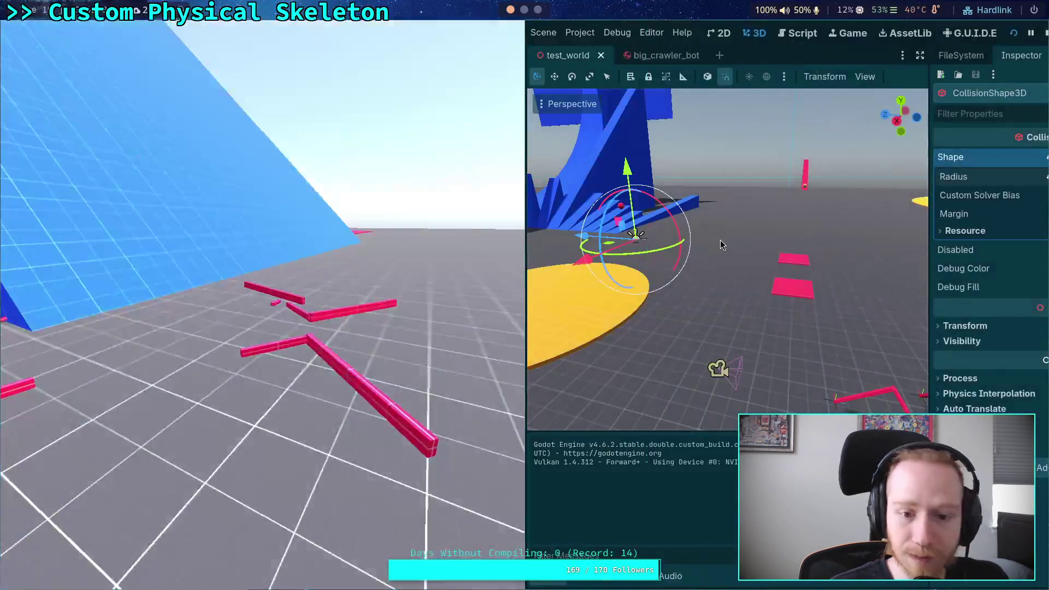
click(904, 34)
key(F5)
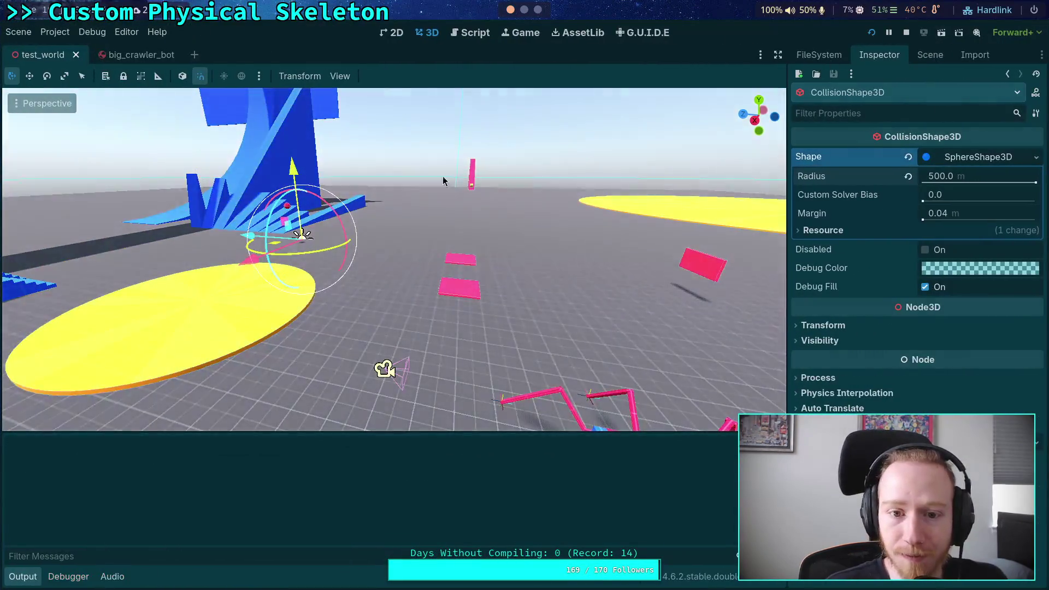
key(super+f)
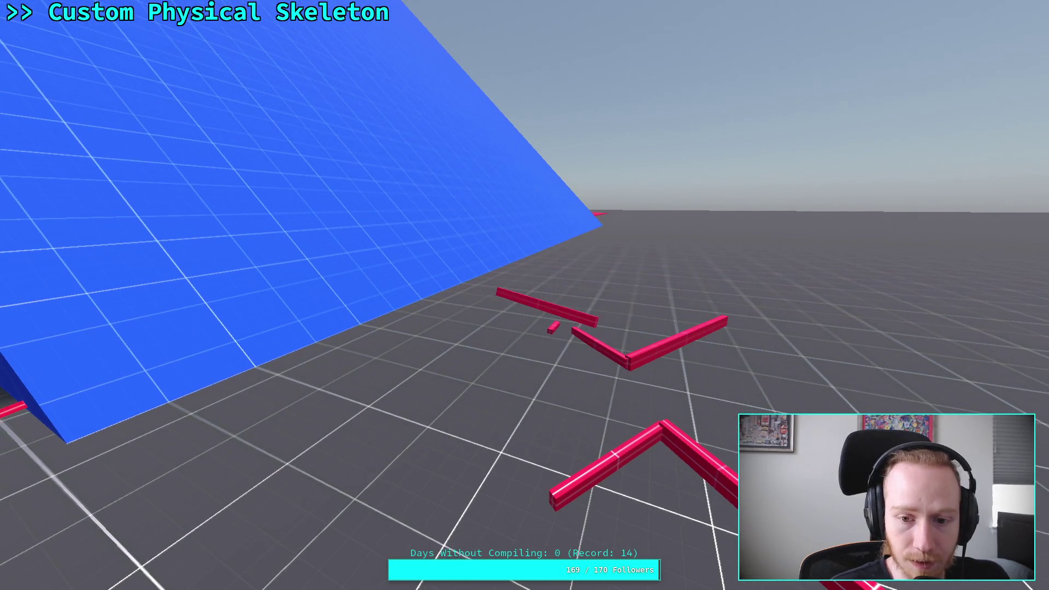
key(F8)
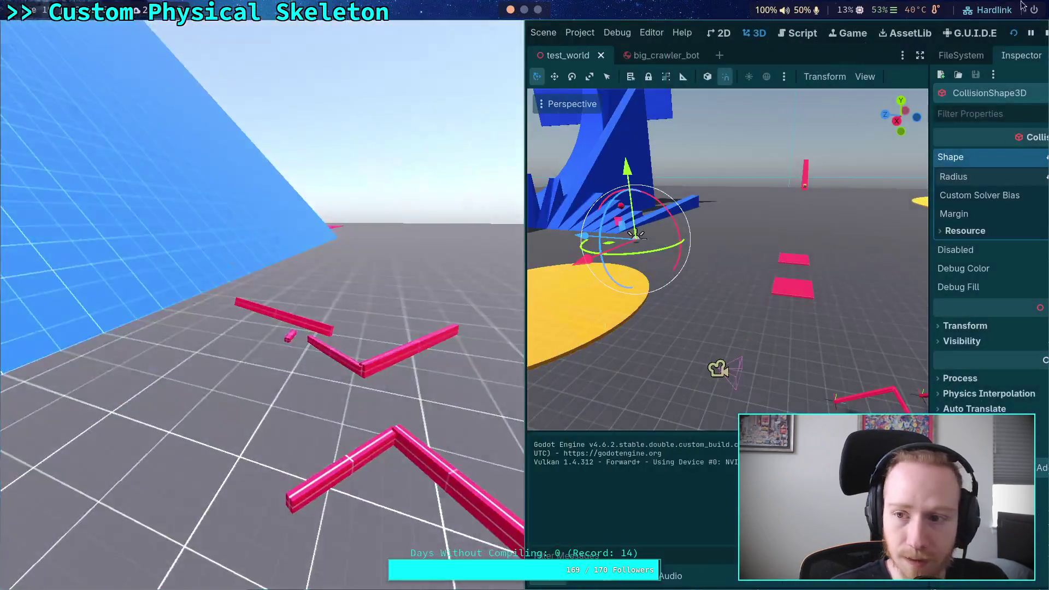
key(F5)
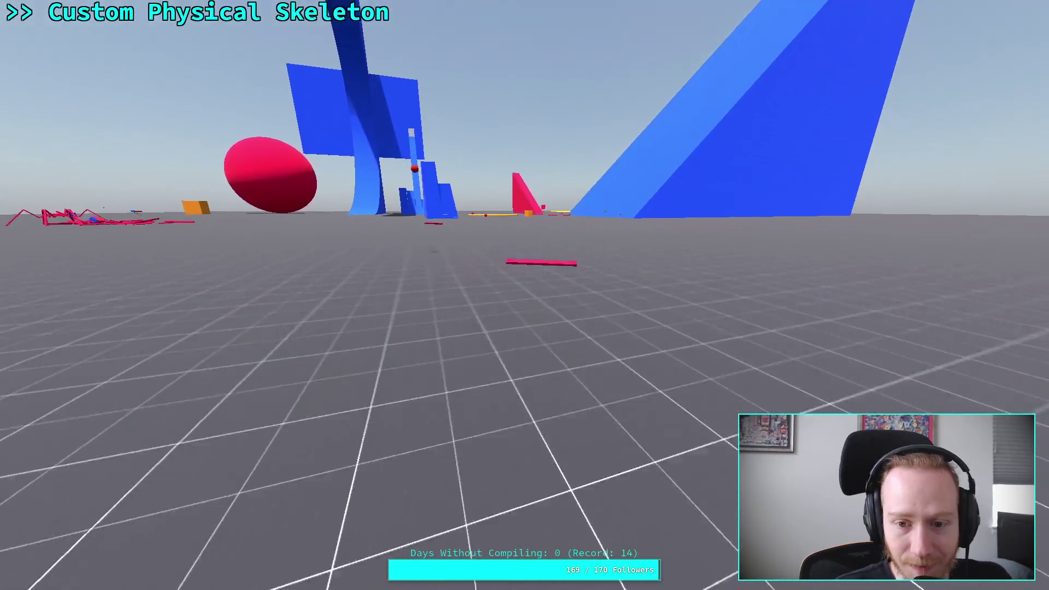
key(Escape)
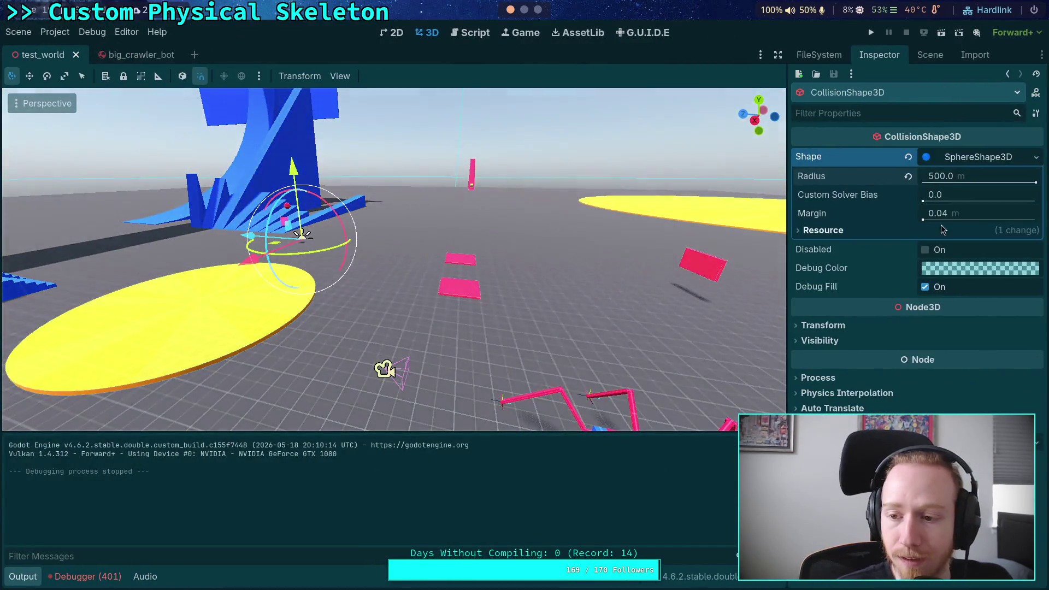
Bring up the Area3D's 0.001 Combine angular damp settings and launch a fresh test run
click(930, 56)
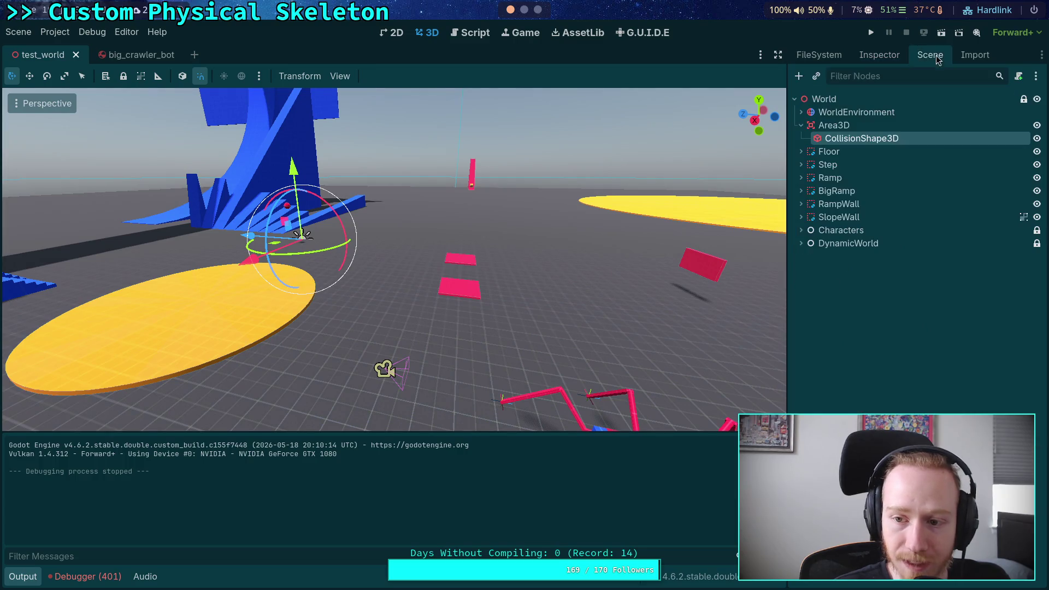
click(884, 56)
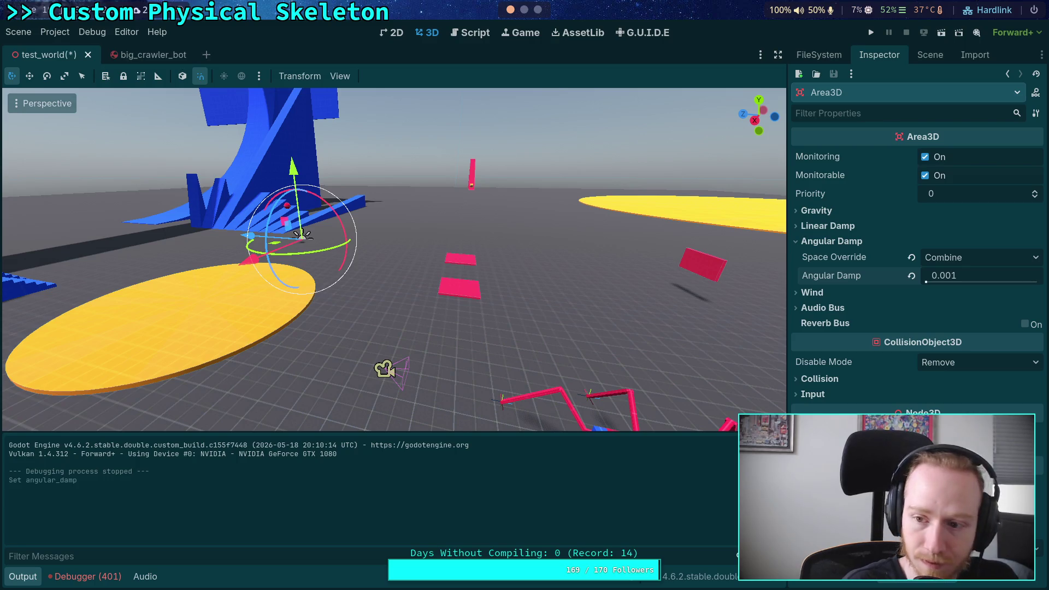
click(873, 41)
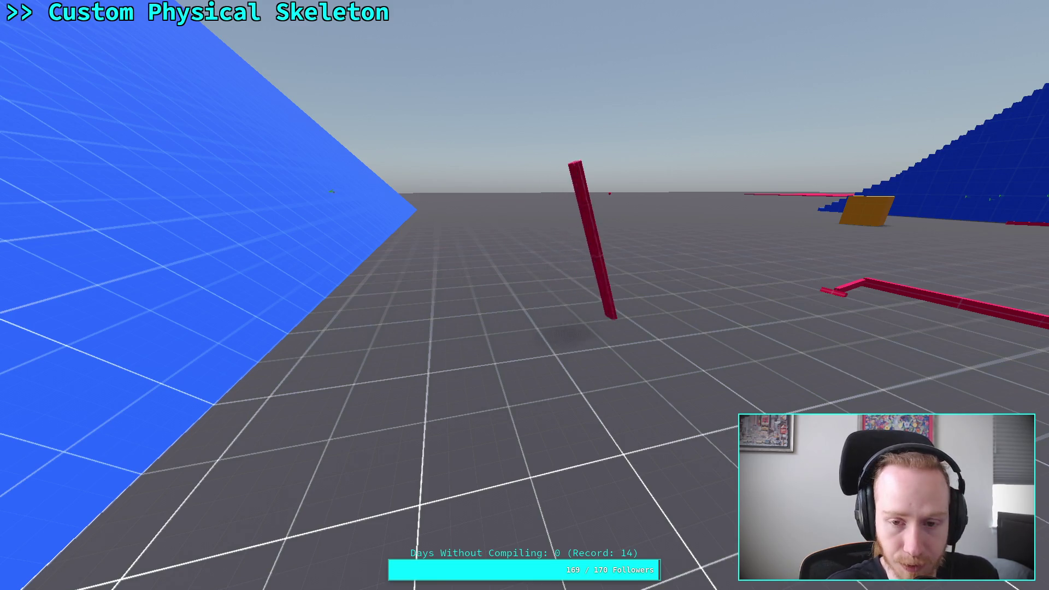
key(w)
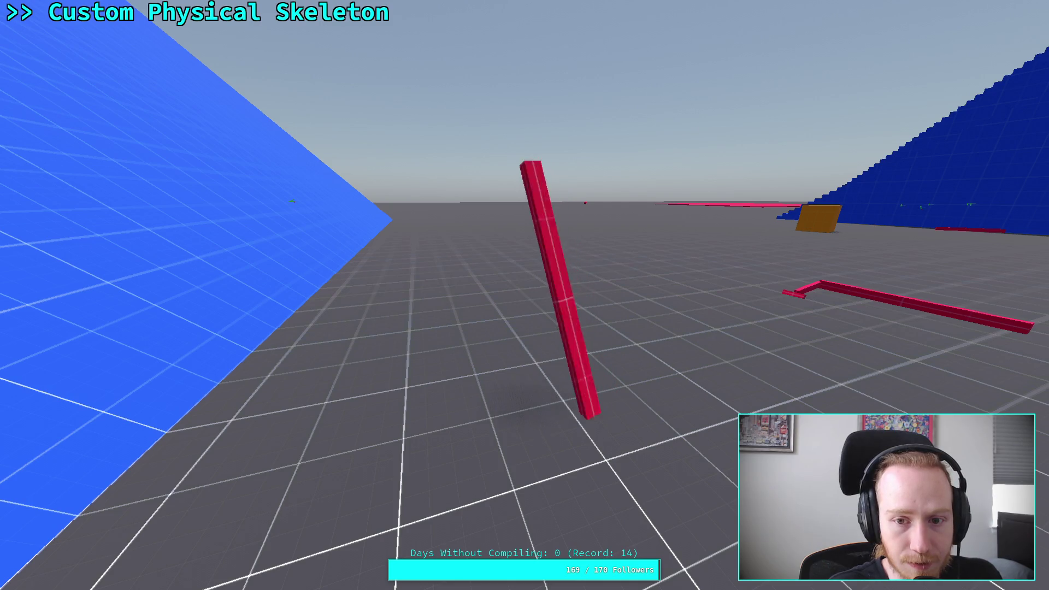
Walk toward the swinging red pole and the blue stairs, then exit the game with Escape
key(w)
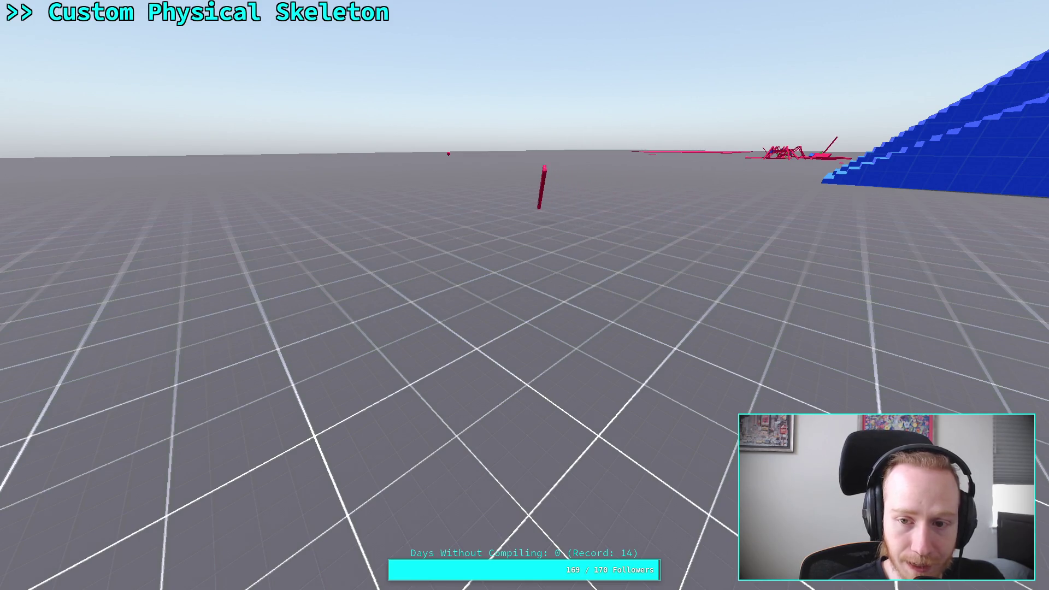
key(w)
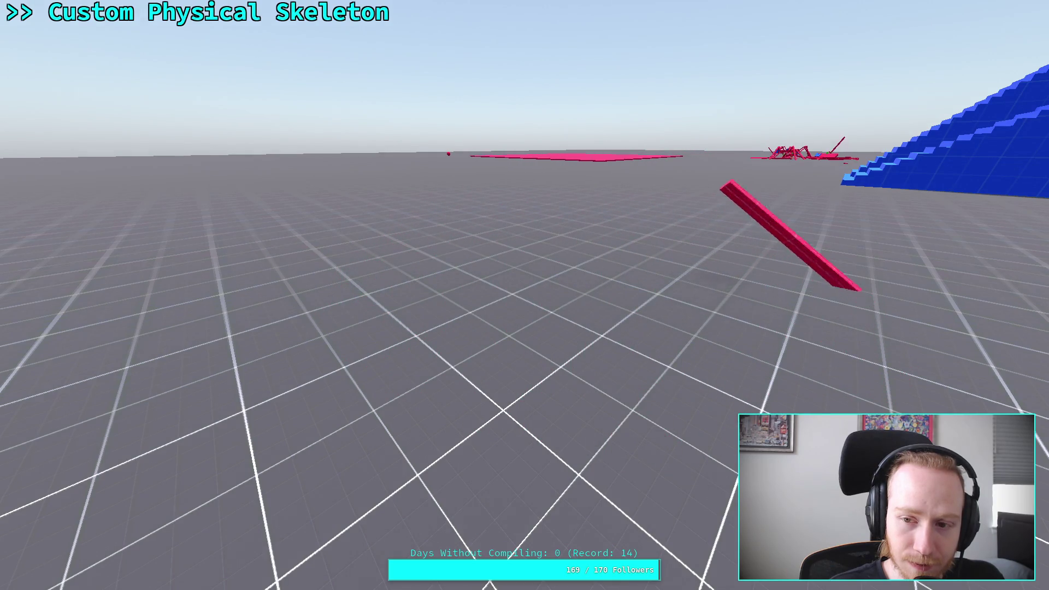
key(w)
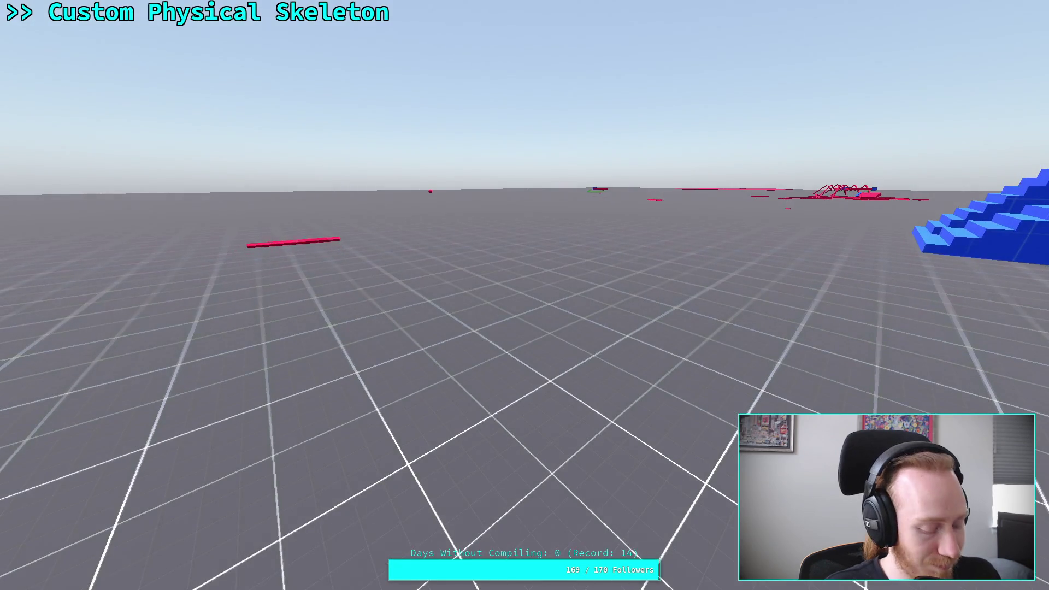
key(Escape)
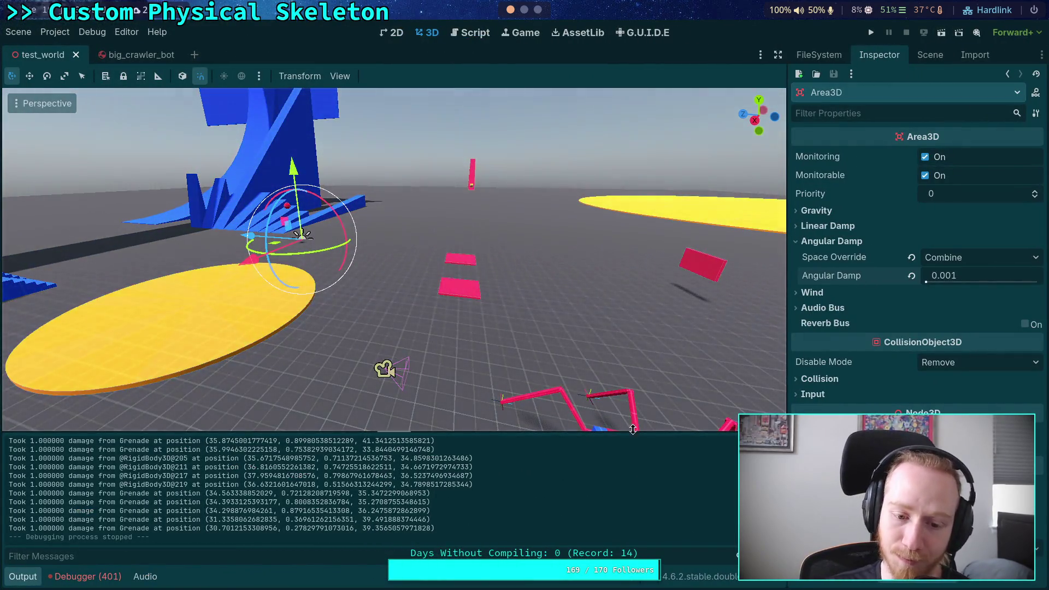
Clear and collapse the Output panel, then save and run the game with angular damp 0.002
key(F5)
click(20, 578)
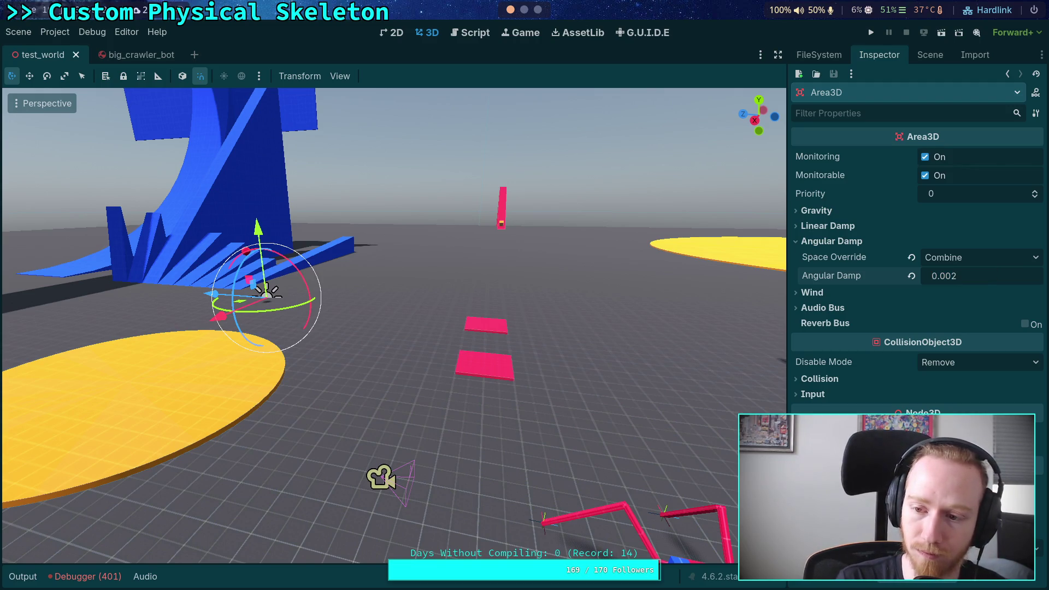
click(871, 33)
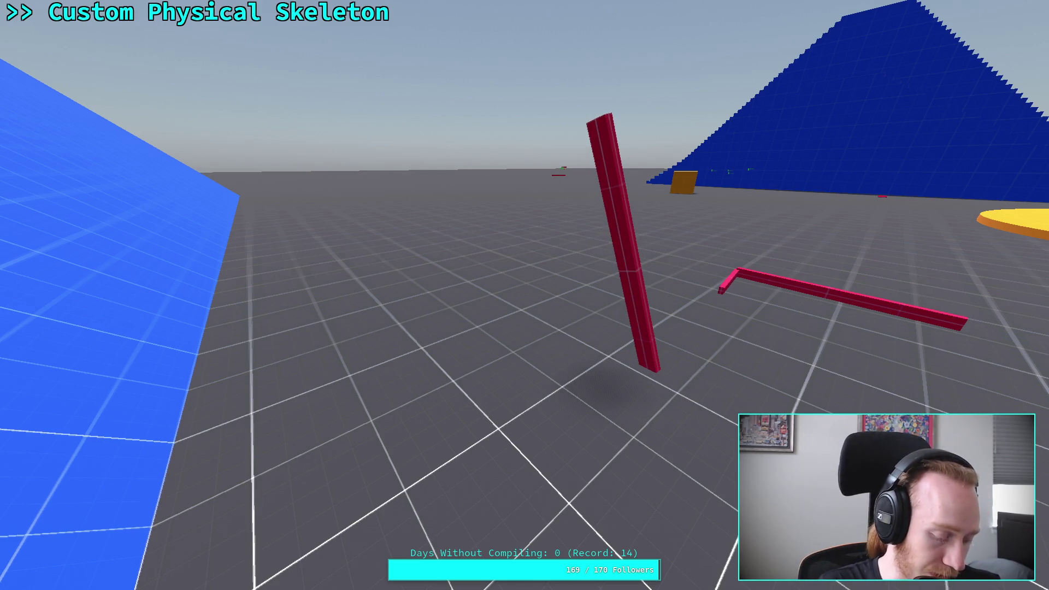
key(super+f)
click(579, 32)
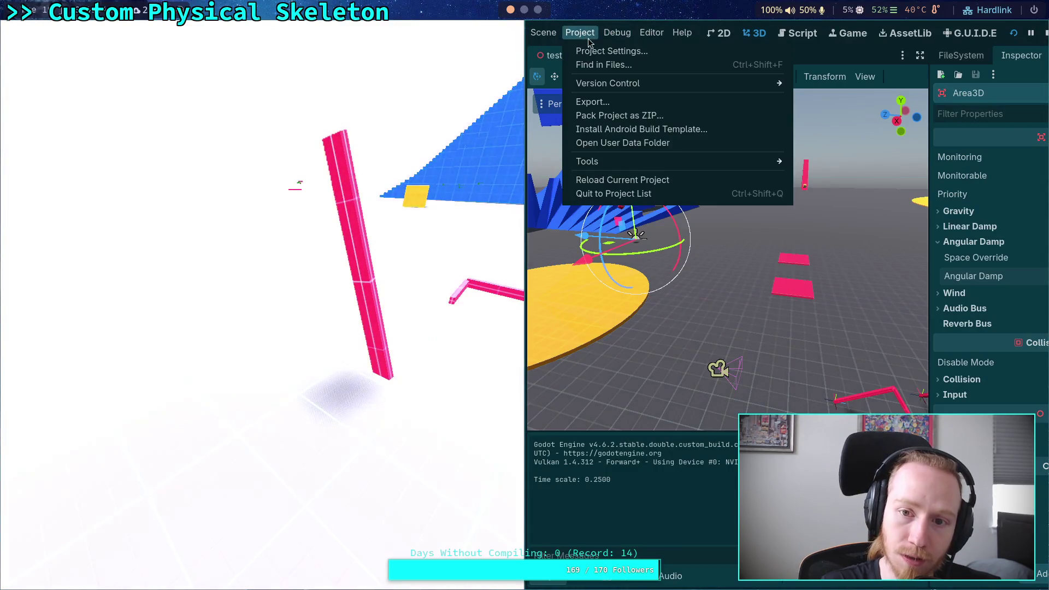
mouse_move(617, 32)
click(398, 200)
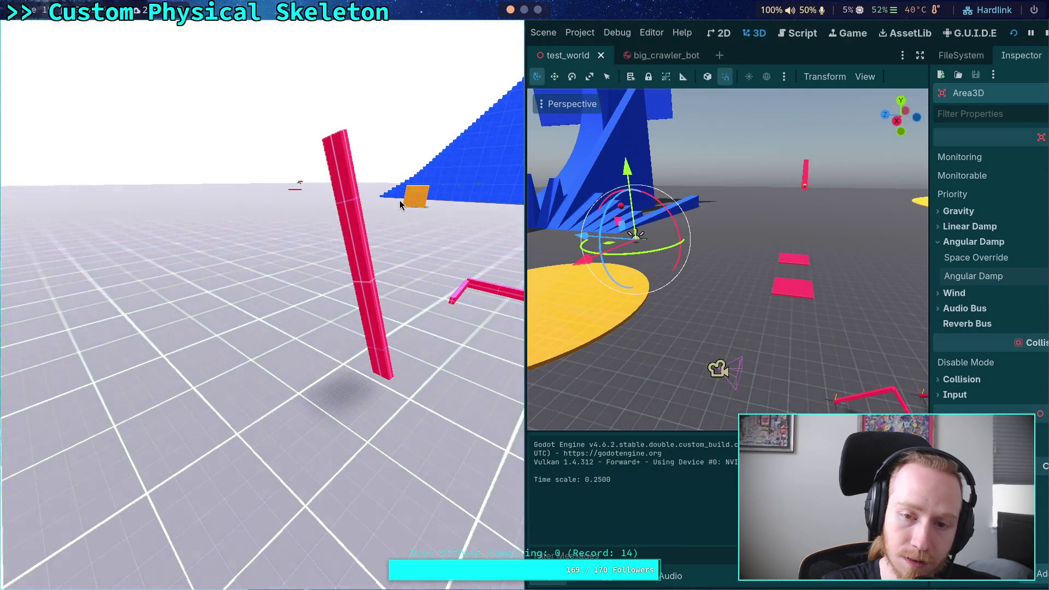
key(super+f)
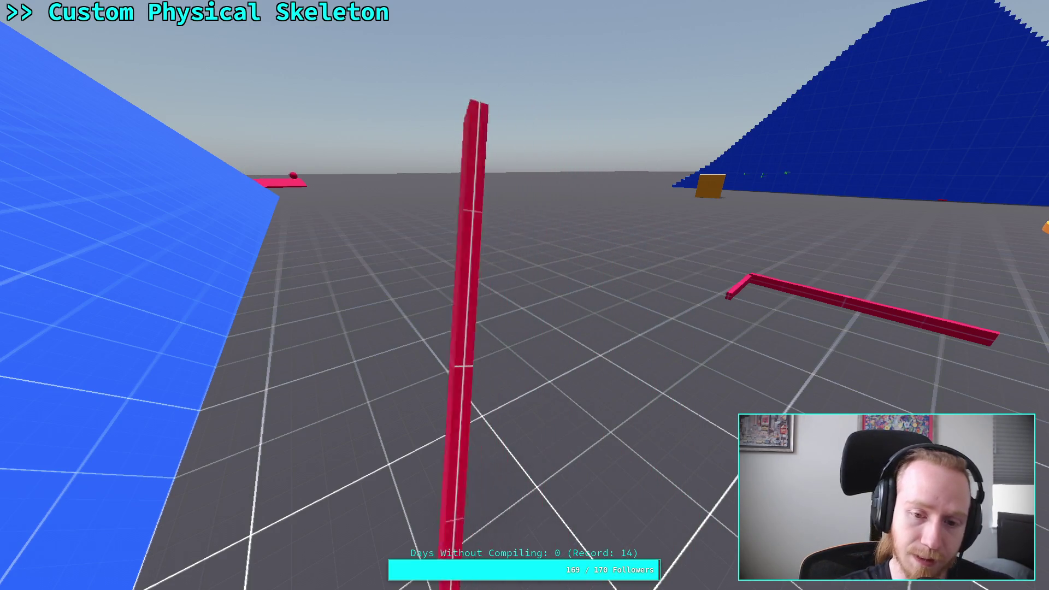
Fly the camera back and forth around the red bars and the tall blue wall
key(s)
key(w)
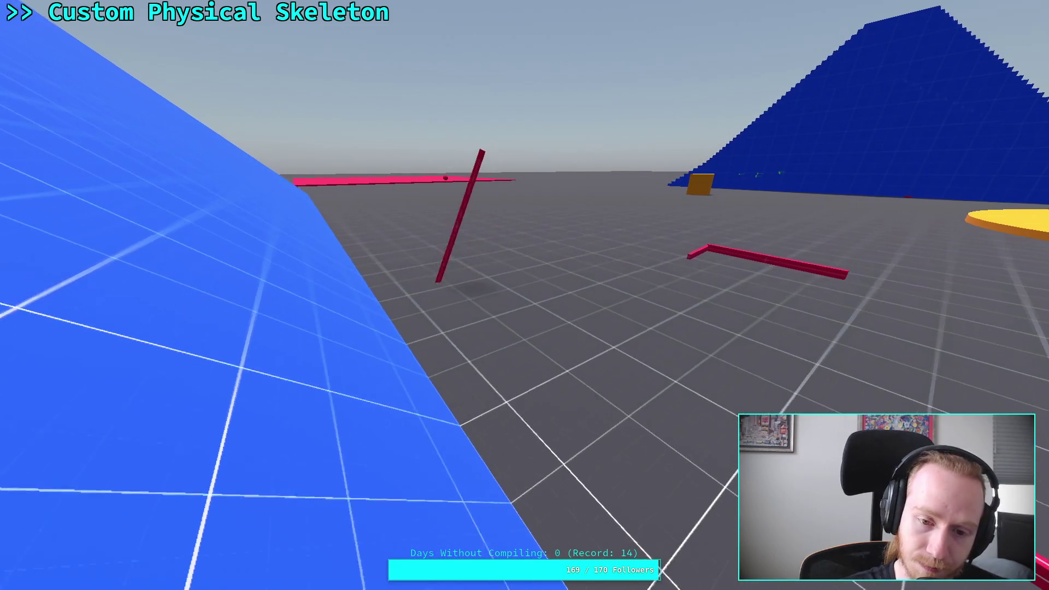
key(s)
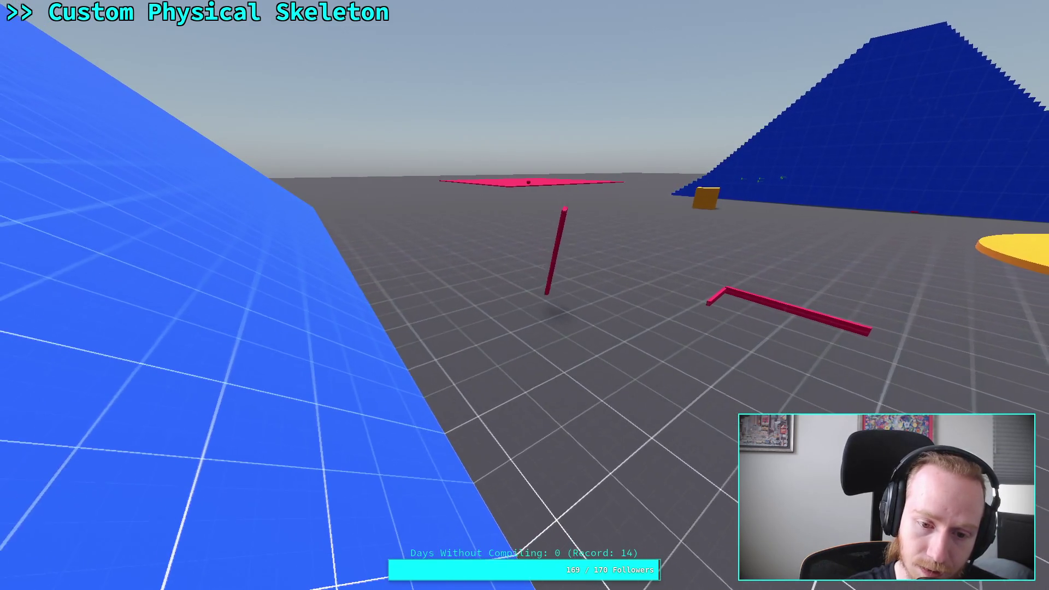
key(w)
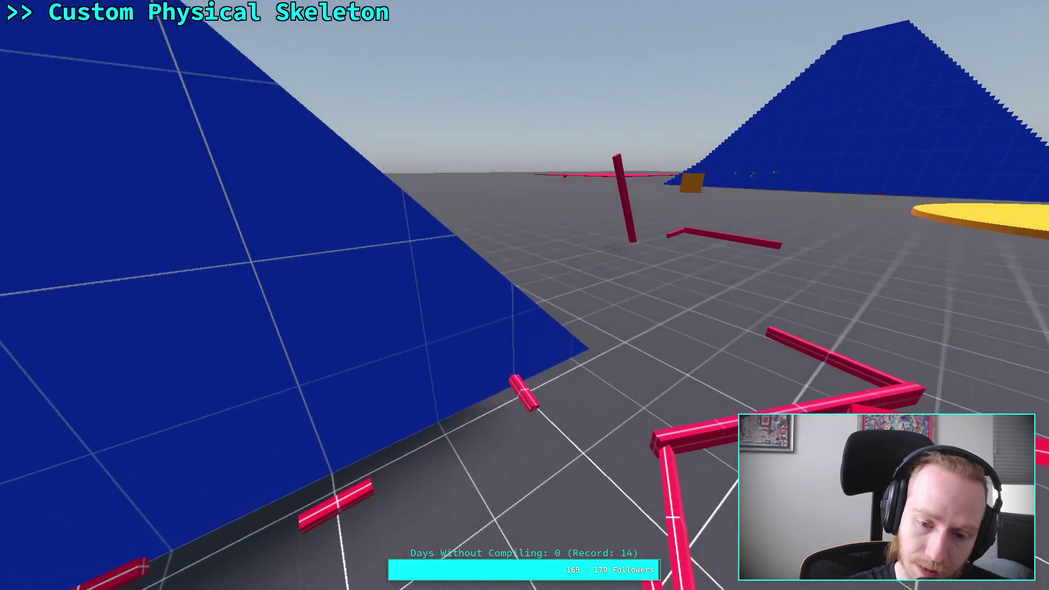
key(w)
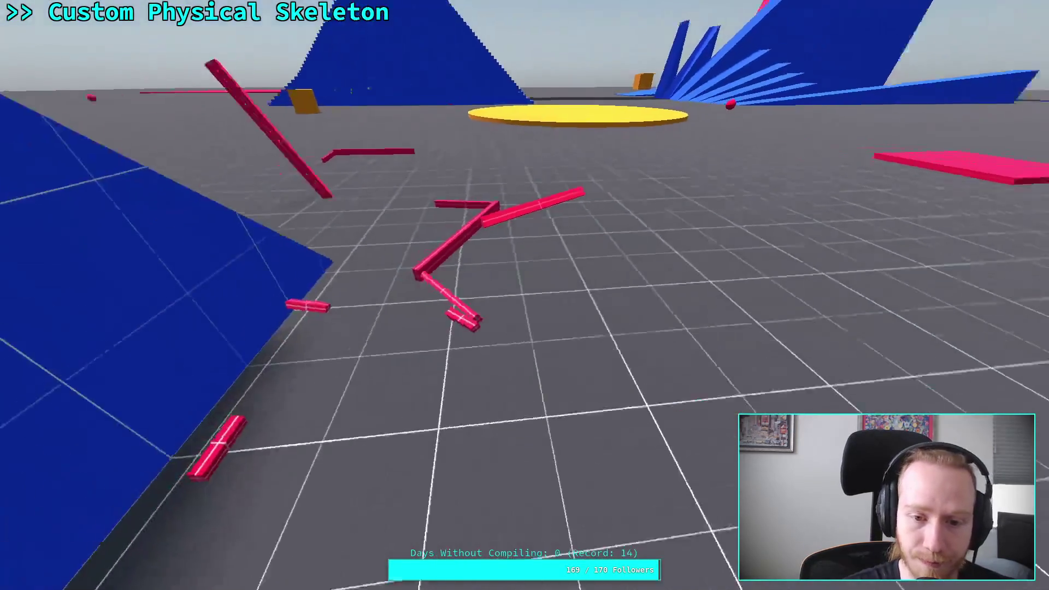
key(w)
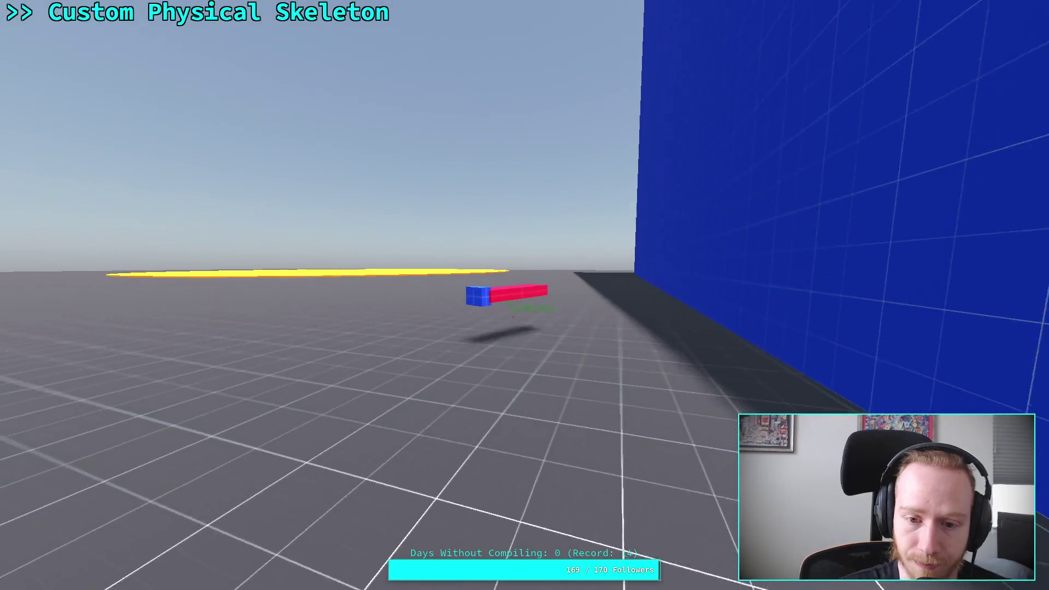
key(w)
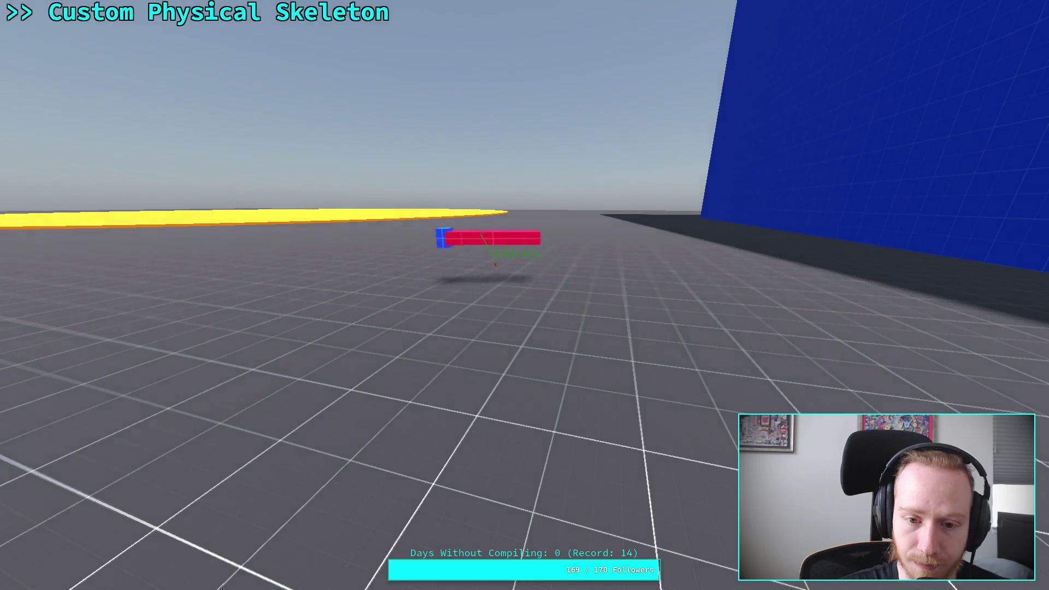
Circle the toppling red post toward the pyramid and fallen skeletons, then exit fullscreen and stop the game
key(Right)
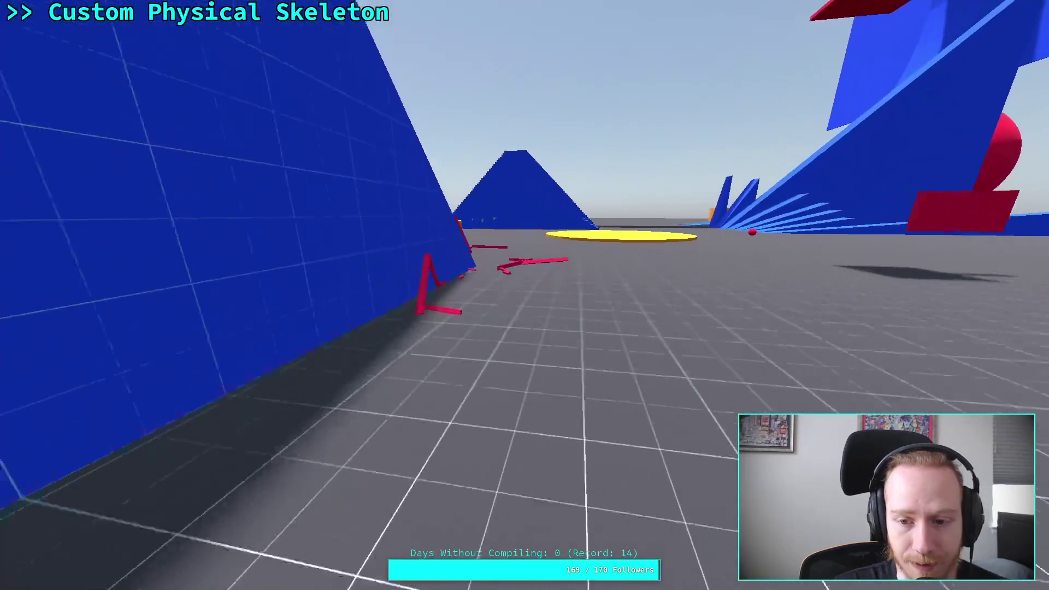
key(w)
key(Left)
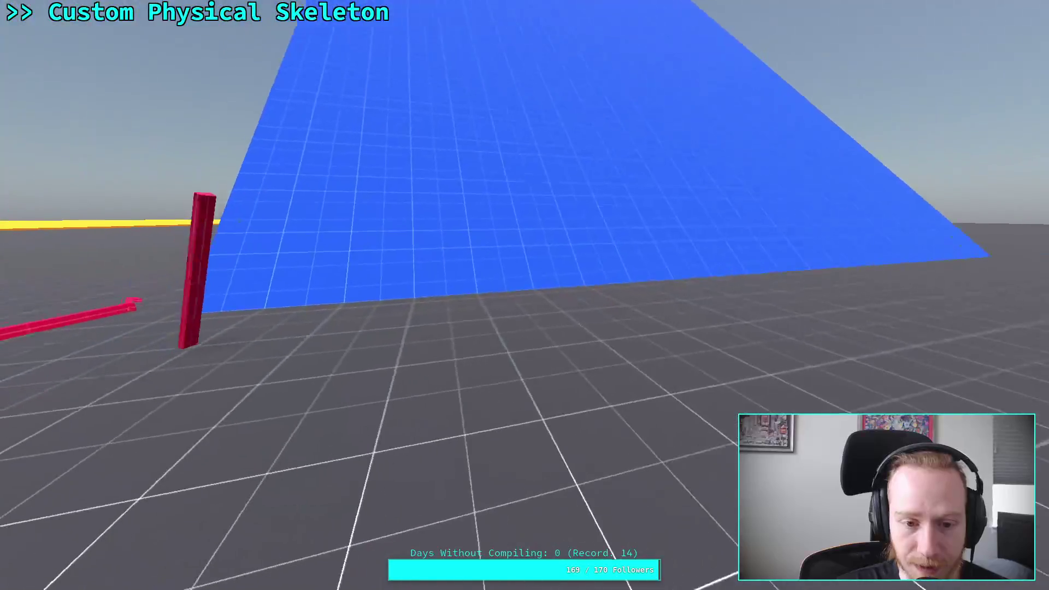
key(Left)
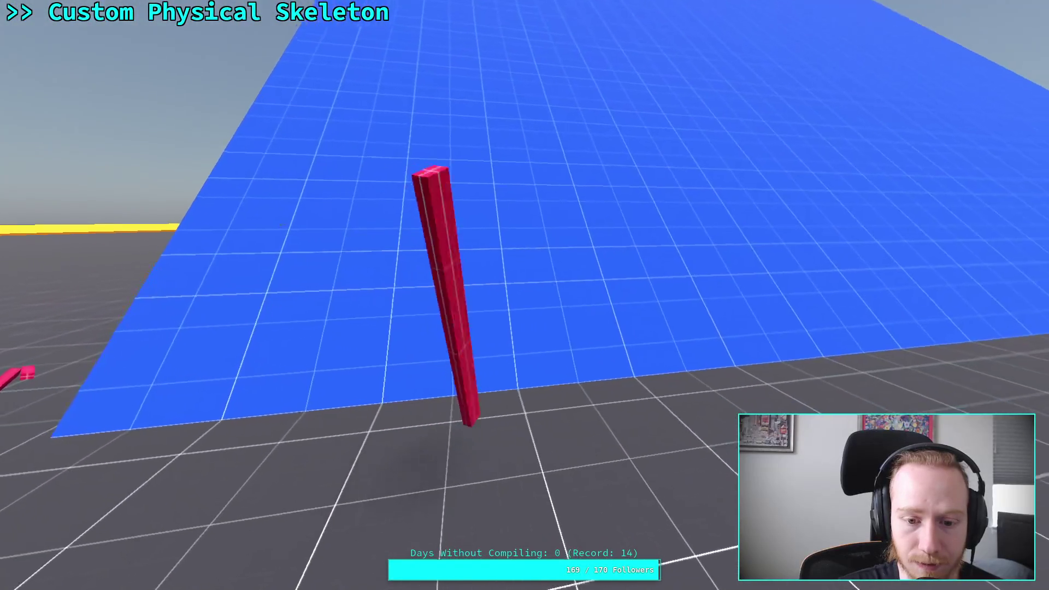
key(Right)
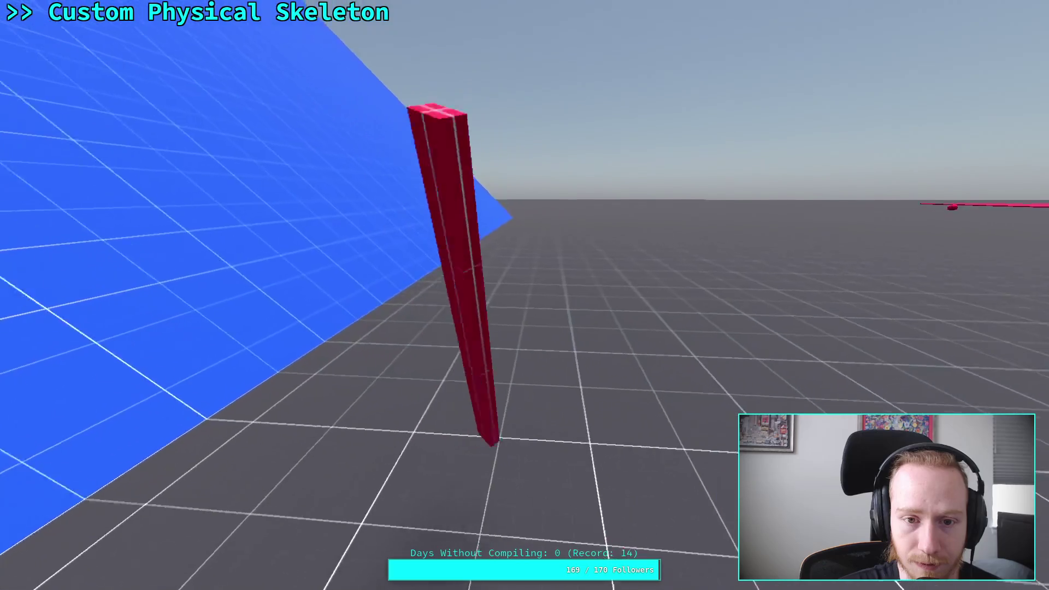
key(Right)
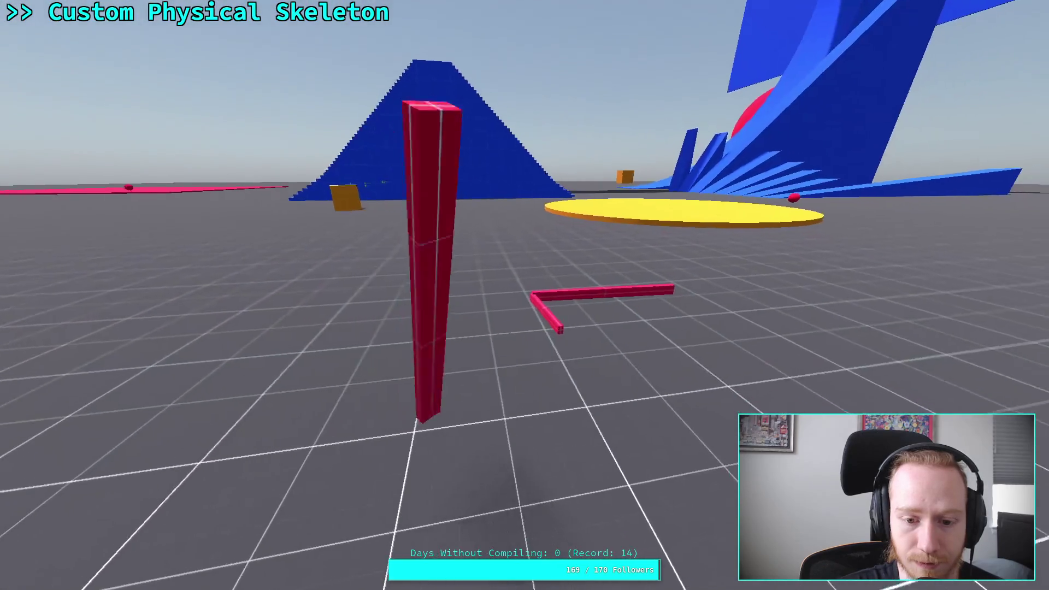
key(Right)
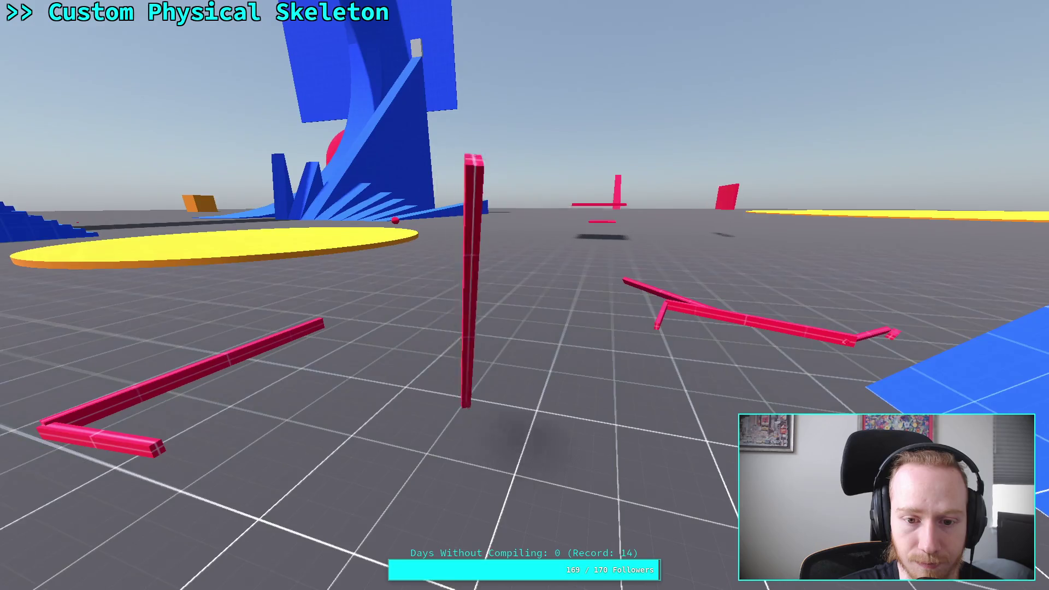
key(Right)
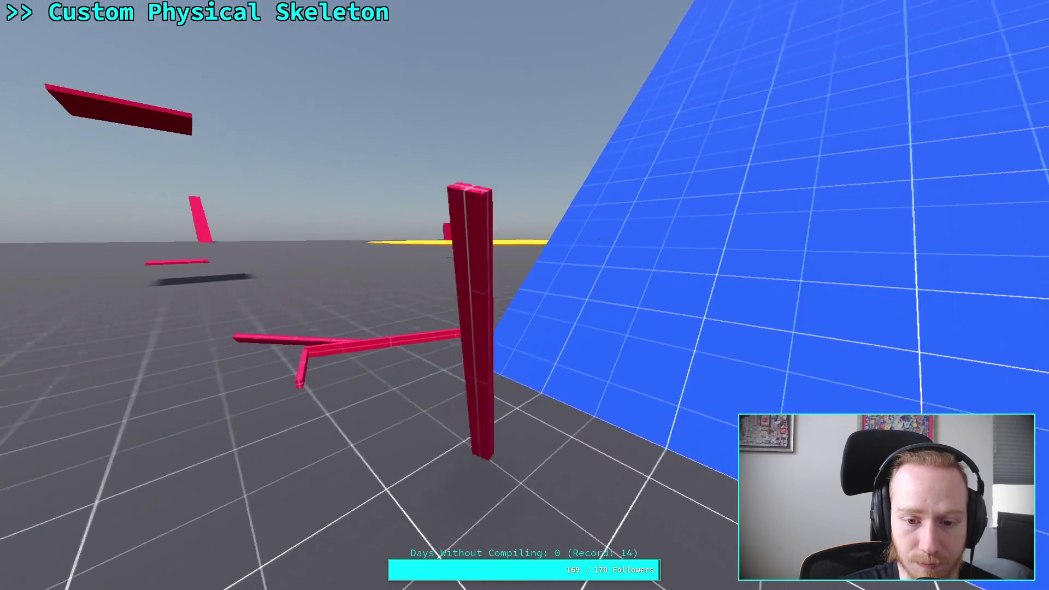
key(Right)
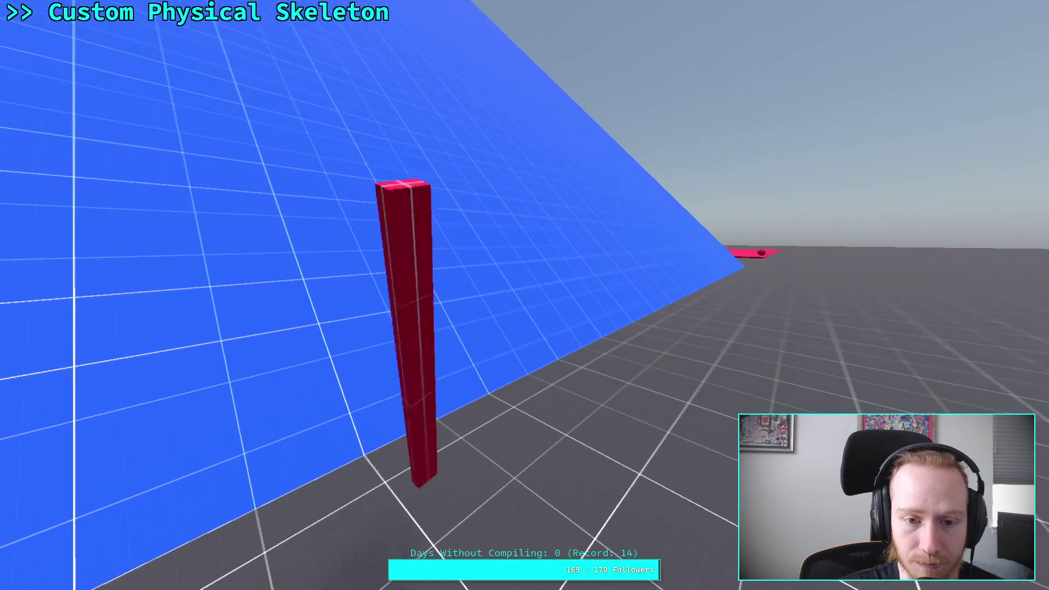
key(Right)
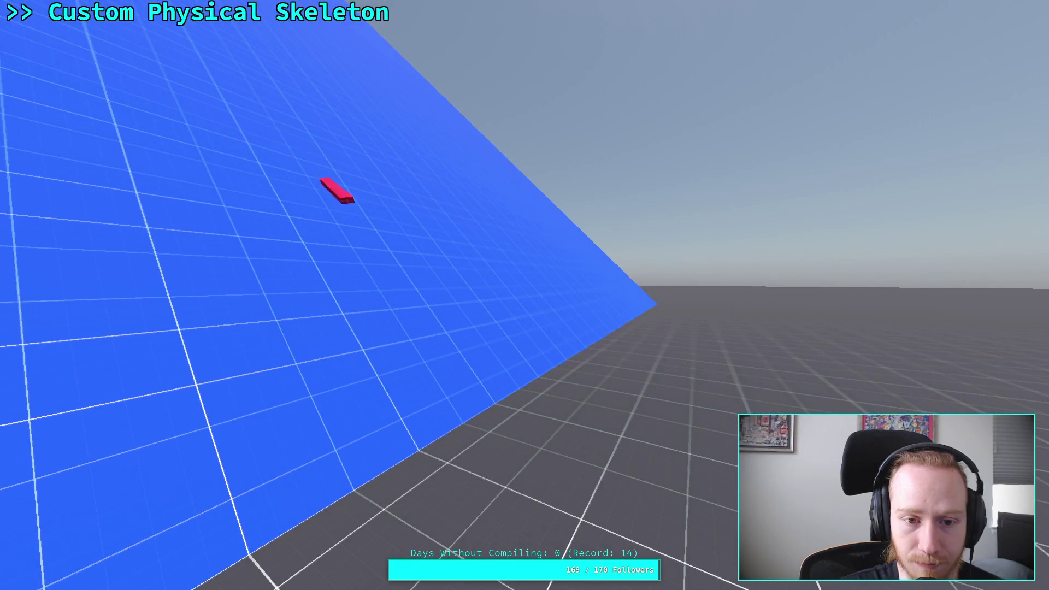
key(Right)
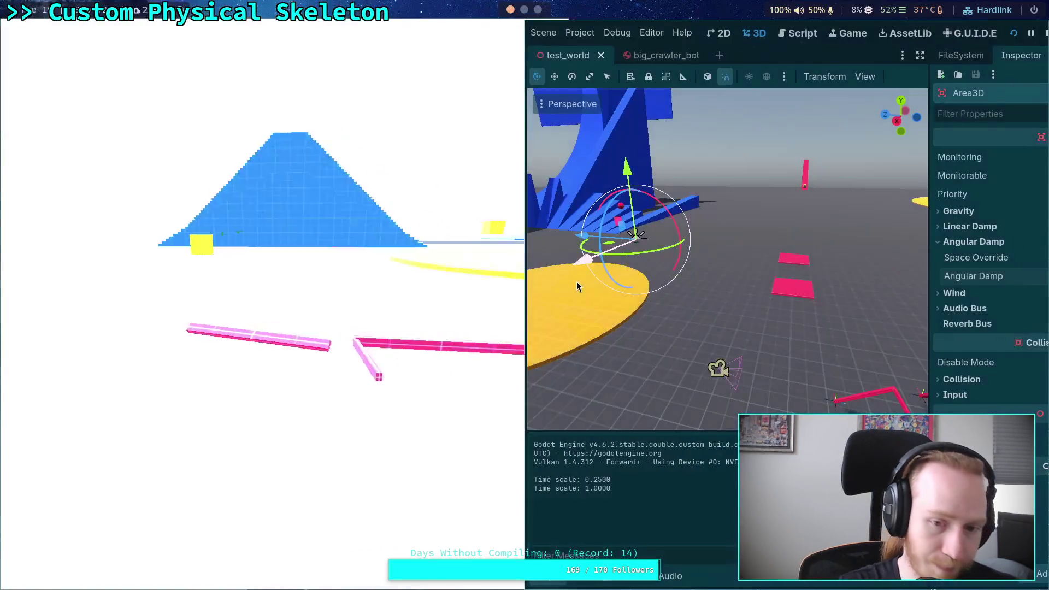
key(super+f)
click(511, 10)
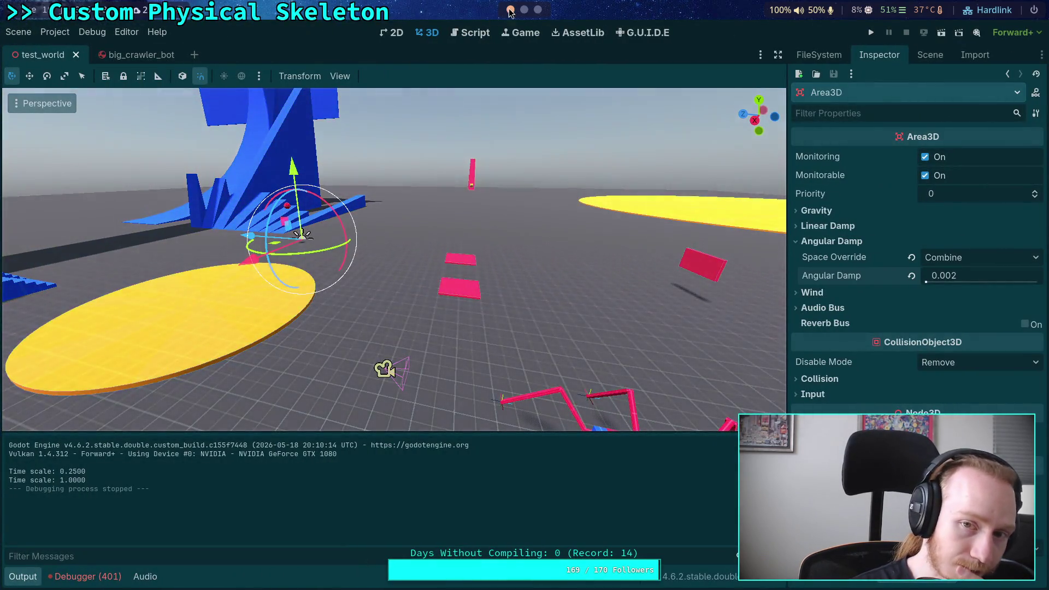
Delete the Area3D node with its child collision shape, confirm, and save test_world with Ctrl+S
click(523, 9)
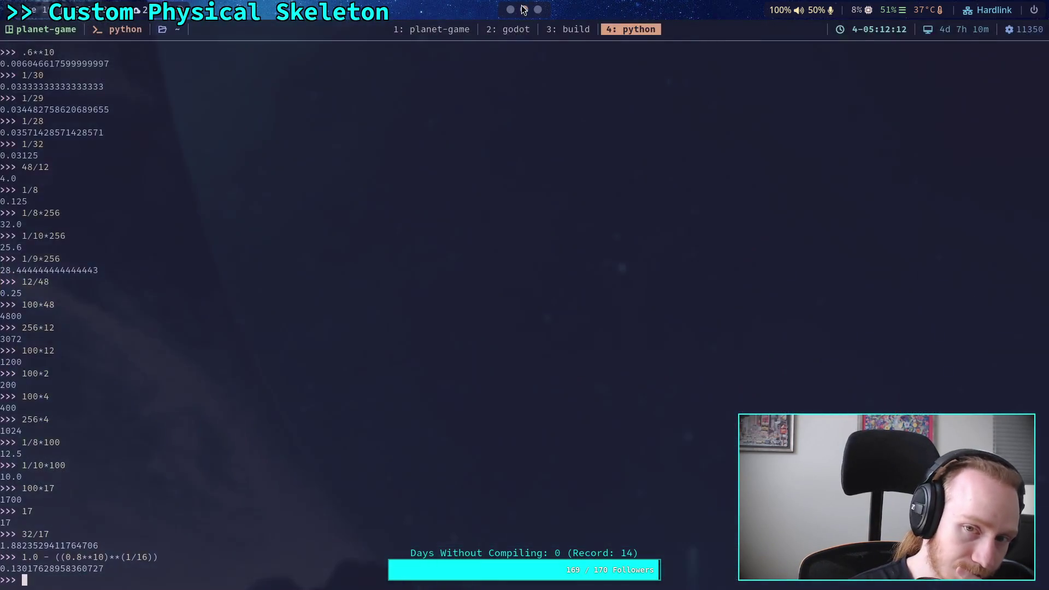
click(510, 10)
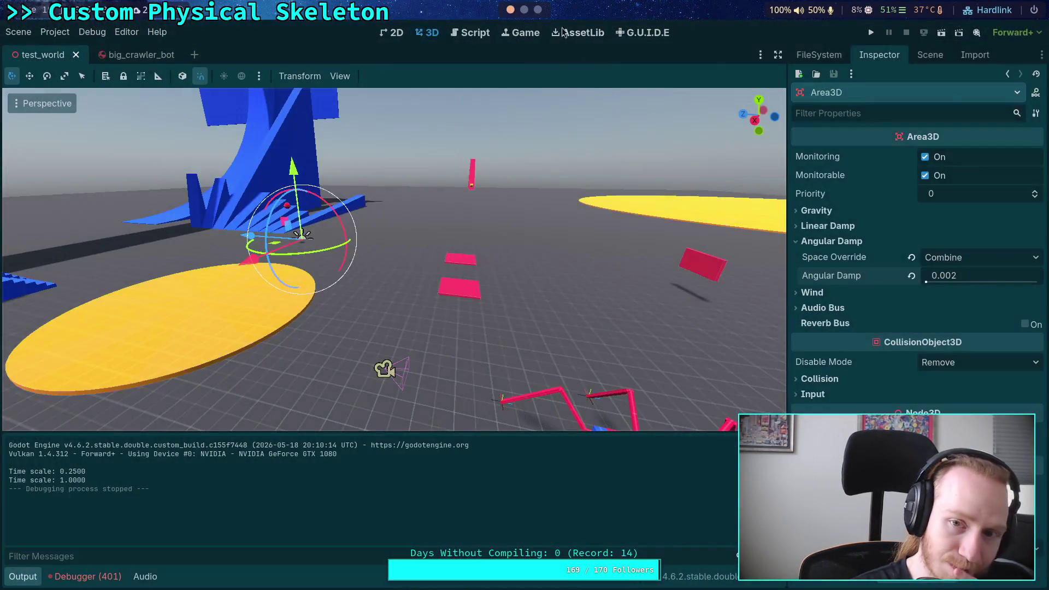
click(928, 55)
key(Delete)
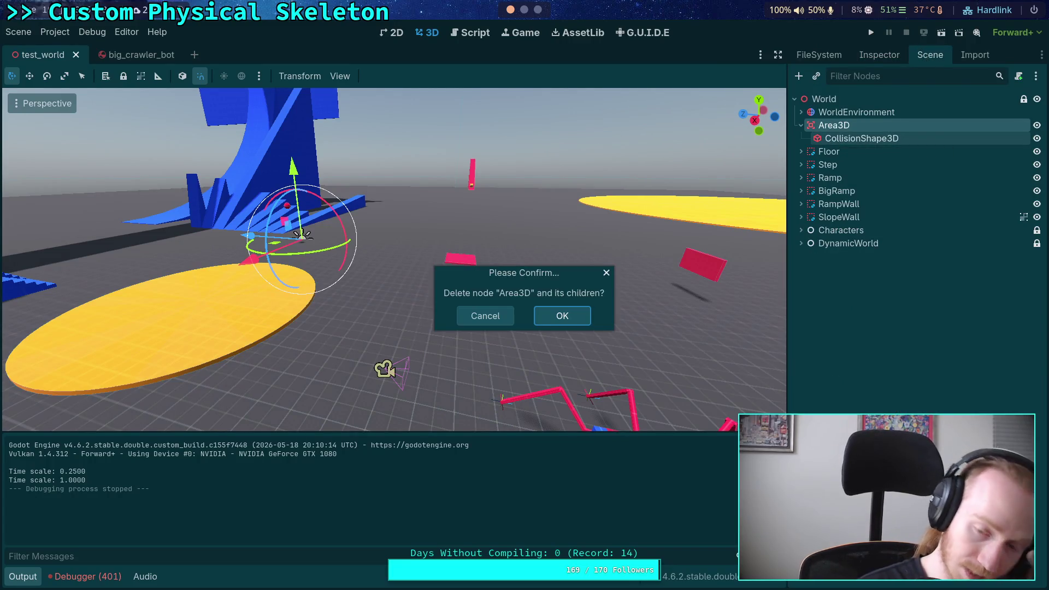
key(Return)
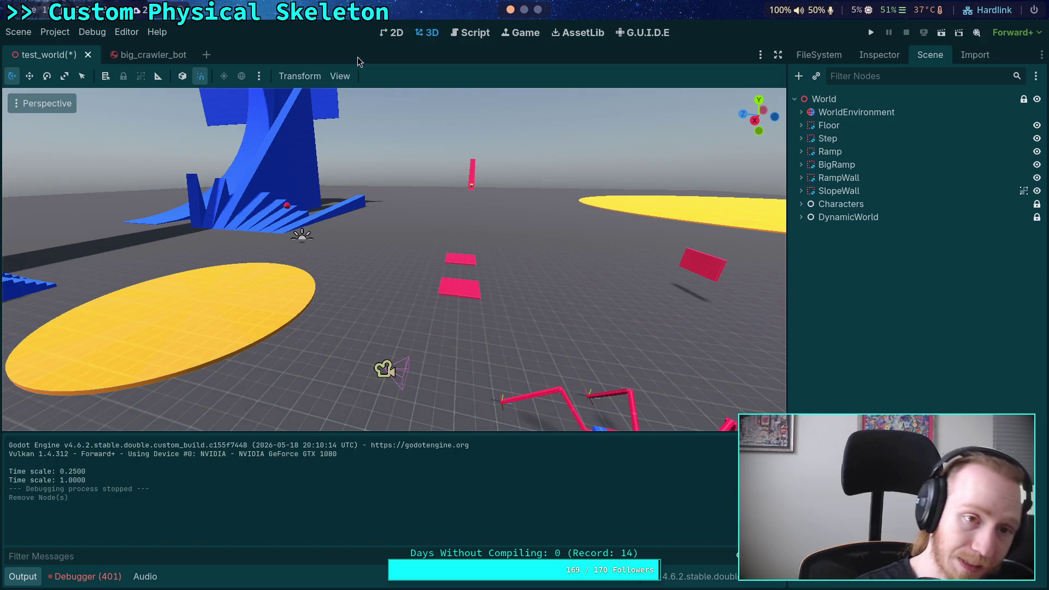
key(ctrl+s)
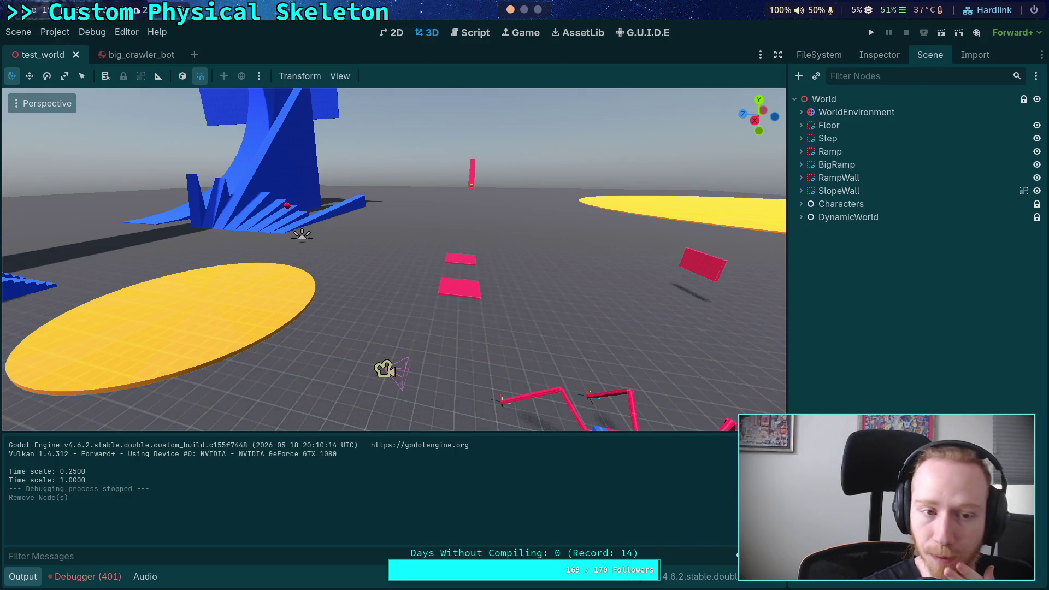
Check the Jolt Physics 3D project settings, then move to the planet-game terminal workspace
click(872, 57)
click(929, 55)
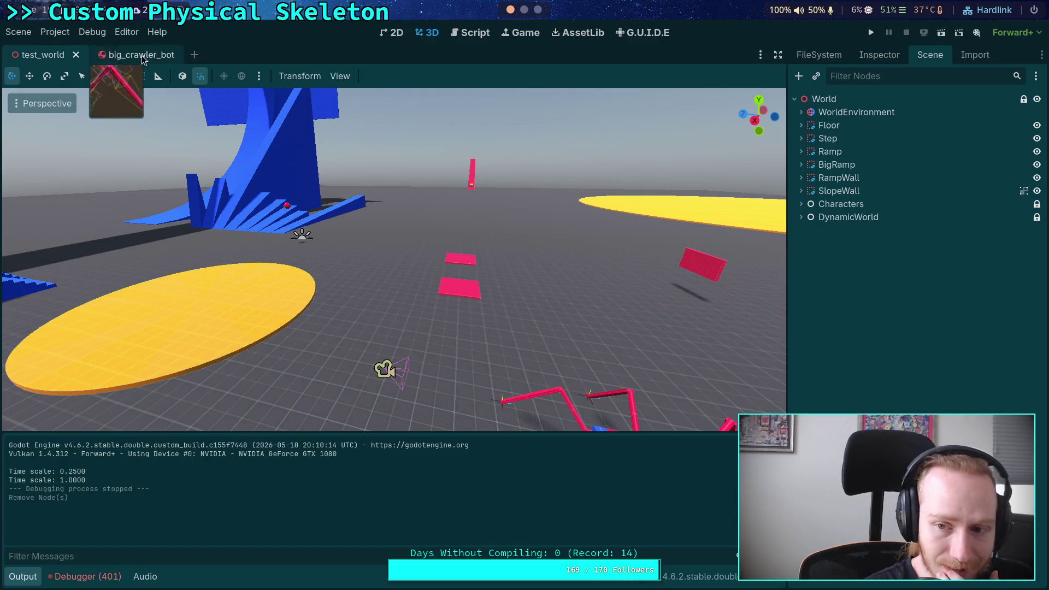
click(54, 31)
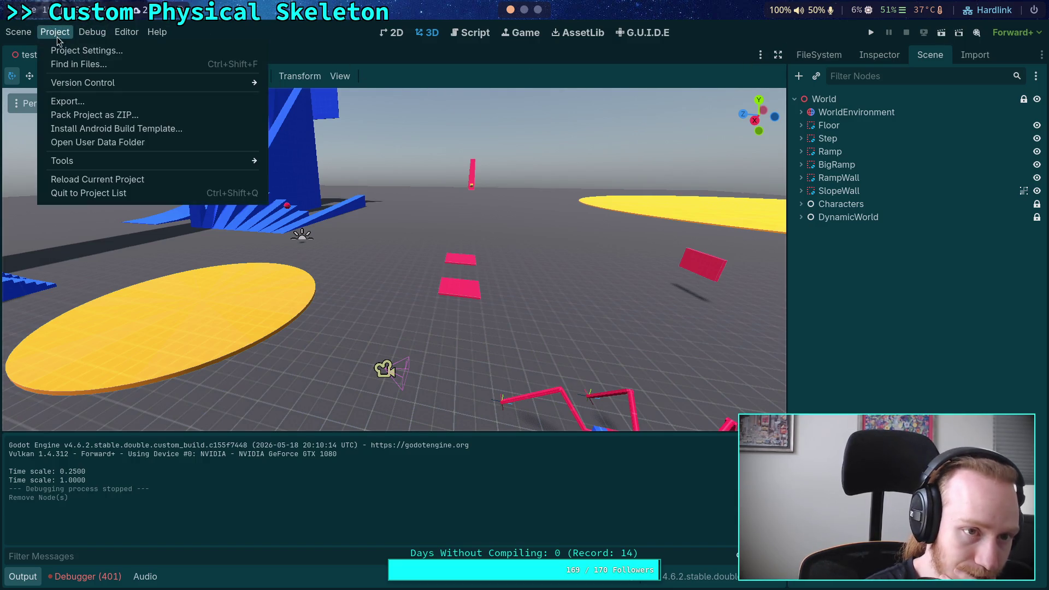
click(65, 48)
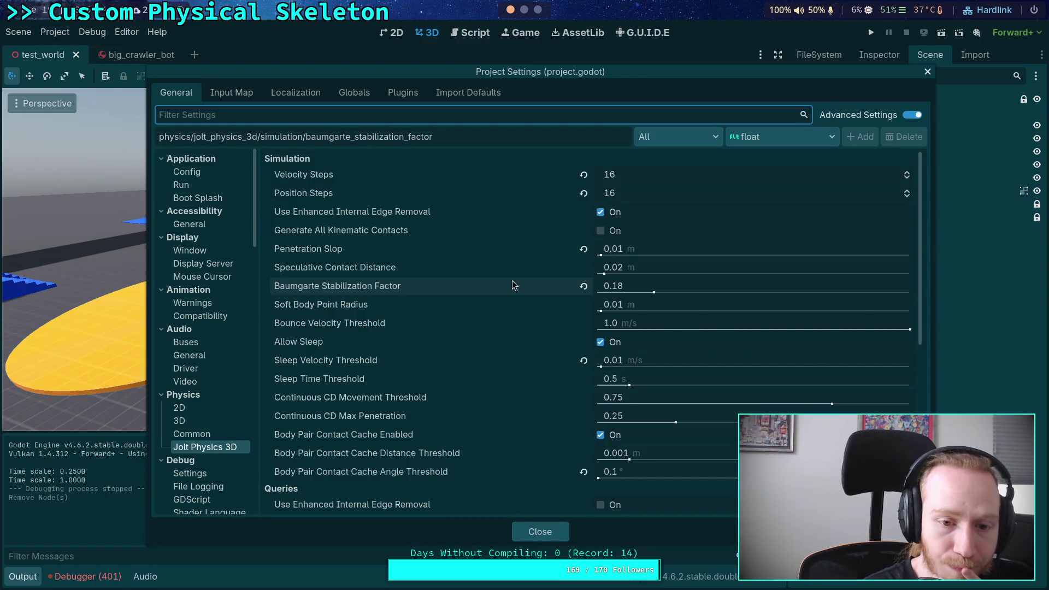
click(552, 538)
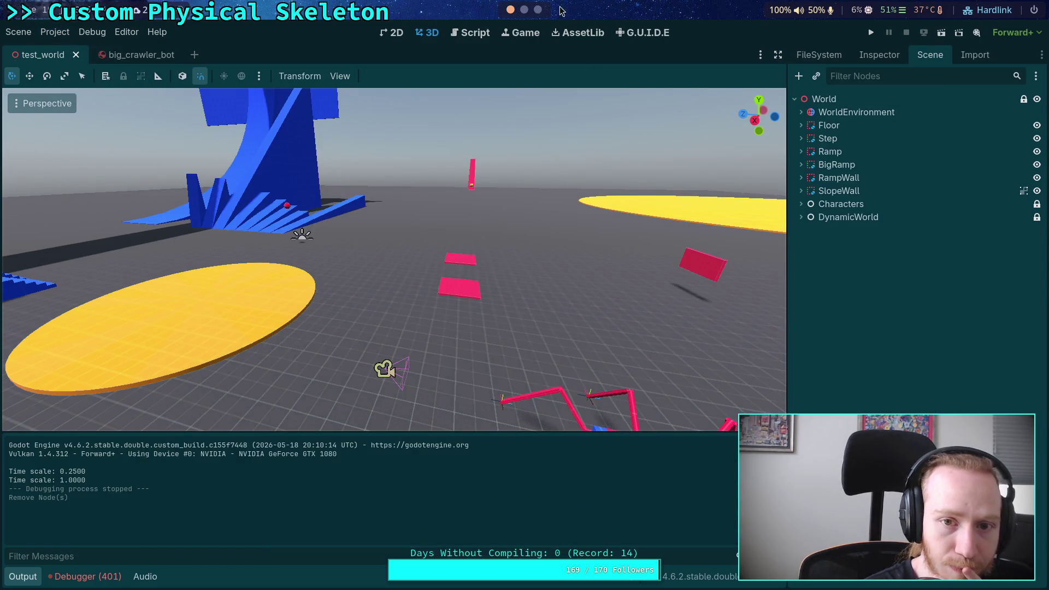
key(super+4)
click(415, 29)
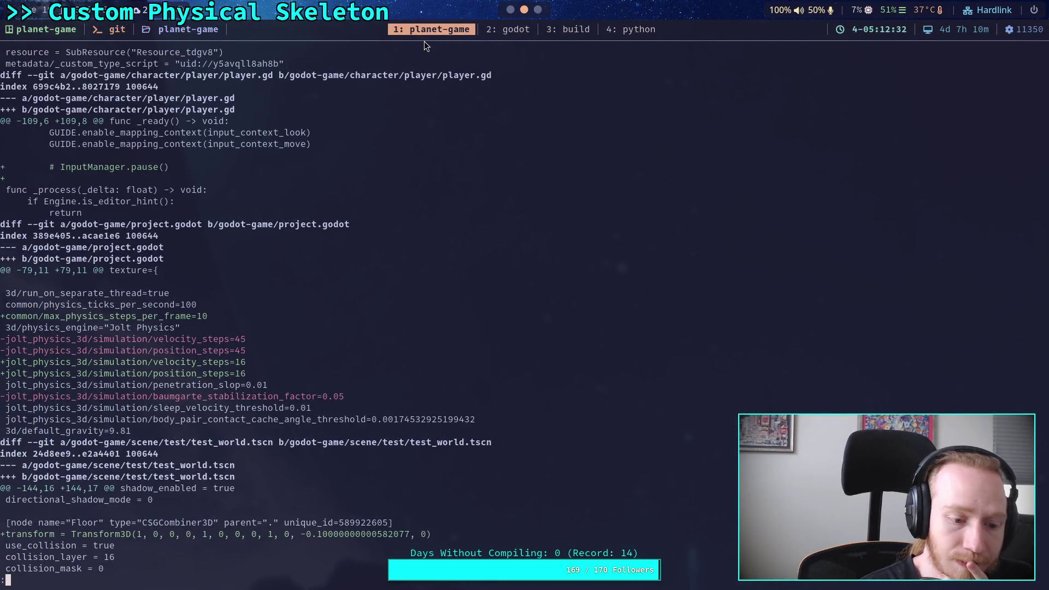
Recall and run git status to list the files with uncommitted changes
key(Up)
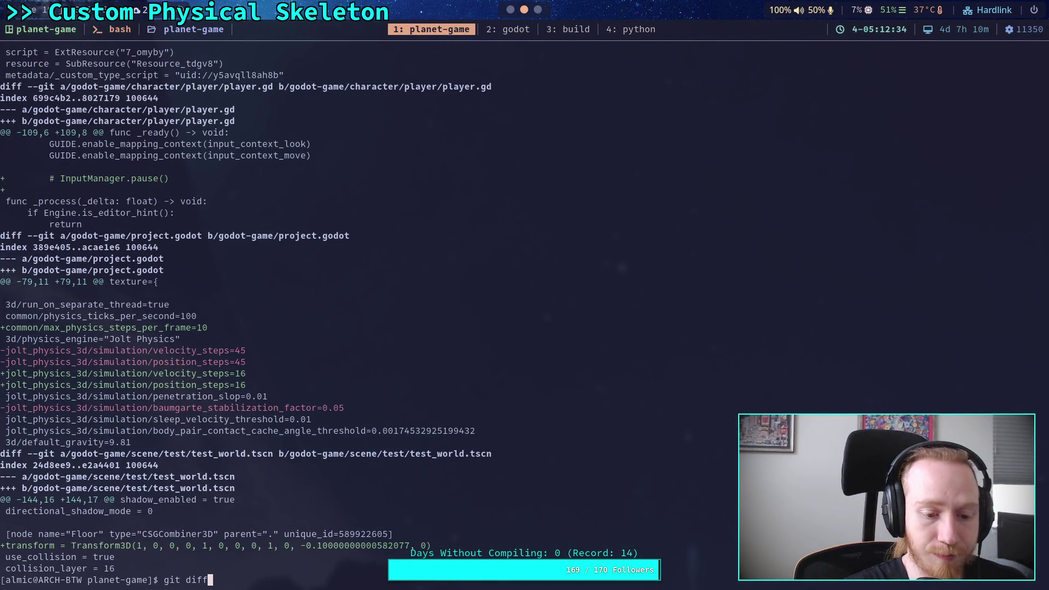
key(Up)
key(Up)
key(Up)
key(Down)
key(Down)
key(Down)
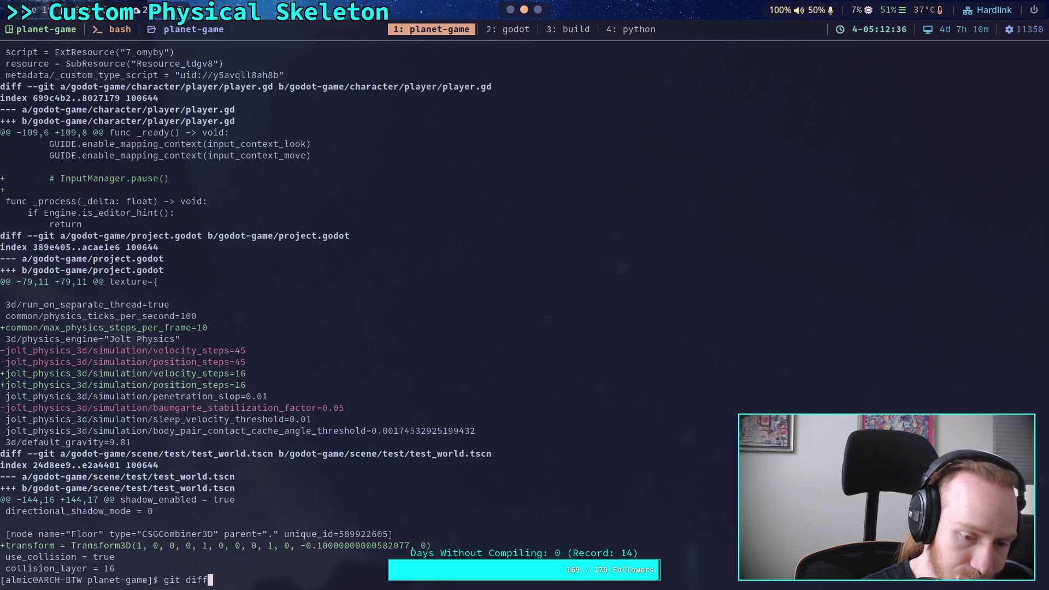
key(Up)
key(Return)
Run git diff, scroll through the joint and physics changes, then go back to Godot
key(Up)
key(Up)
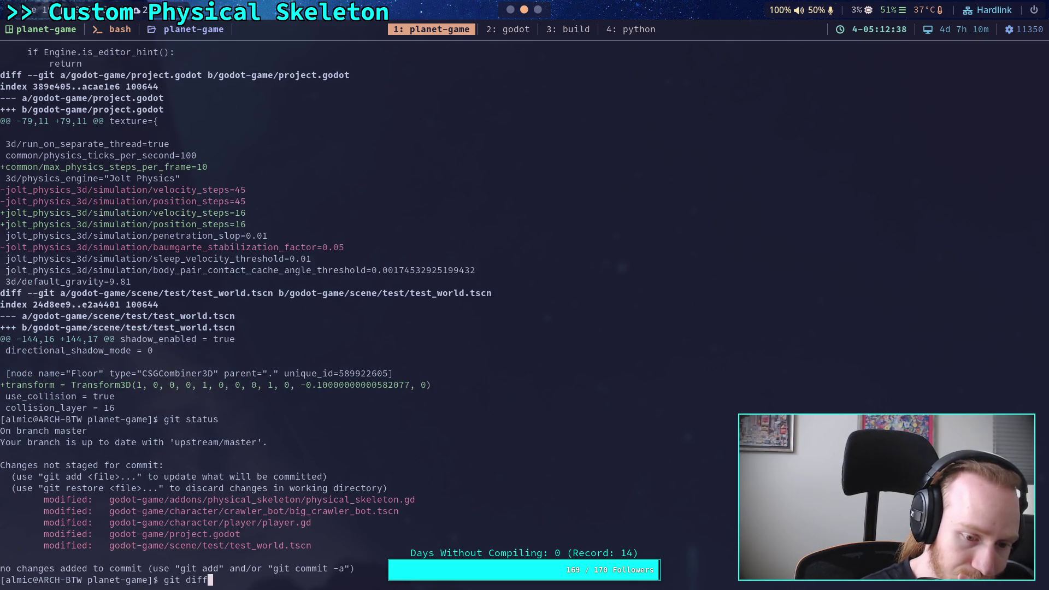
key(Return)
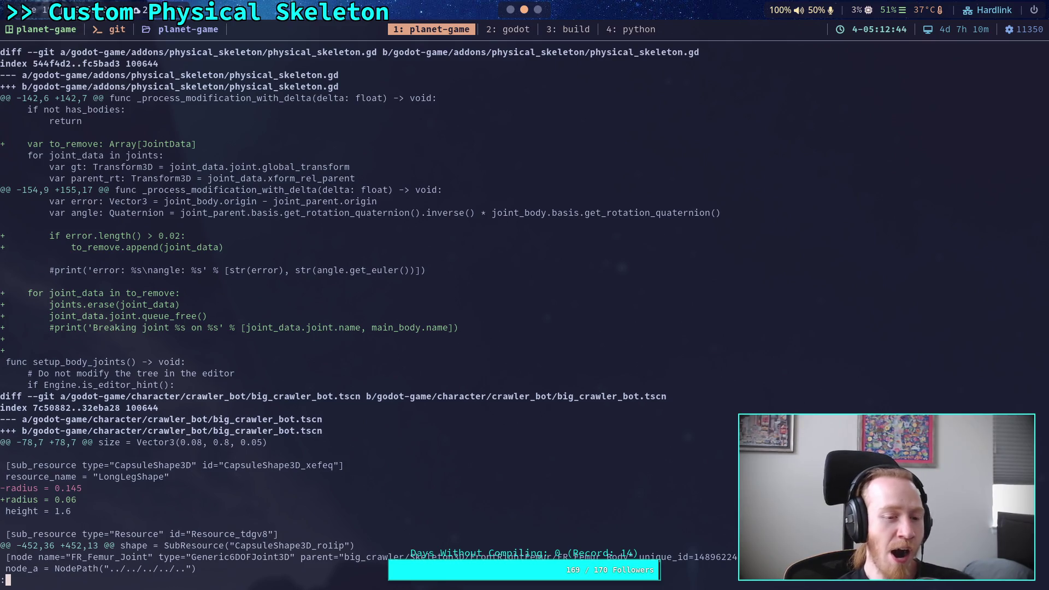
scroll(369, 305, down, 3)
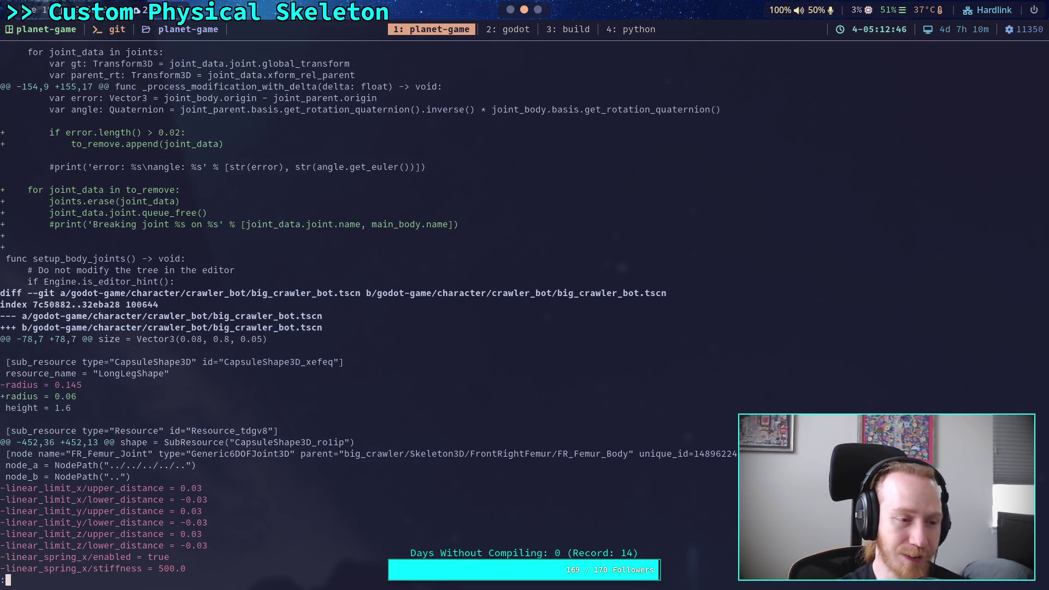
key(q)
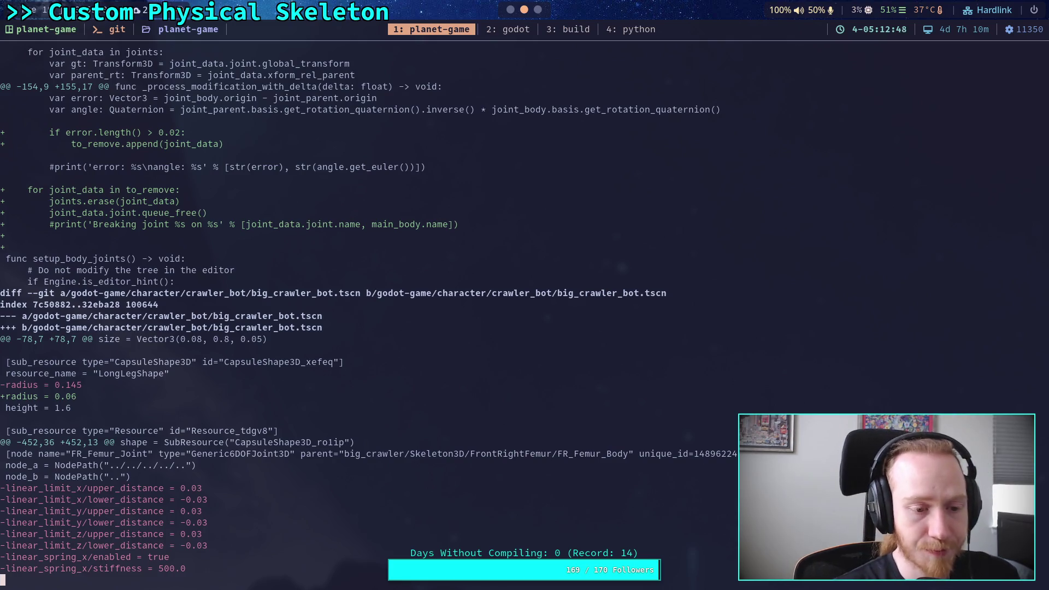
scroll(369, 305, down, 15)
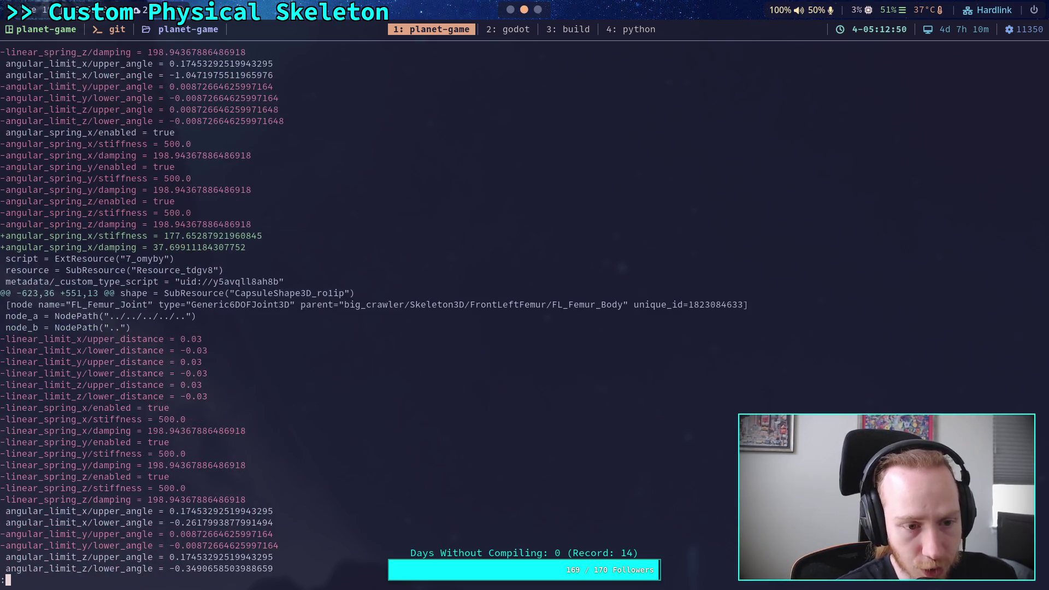
scroll(368, 305, up, 15)
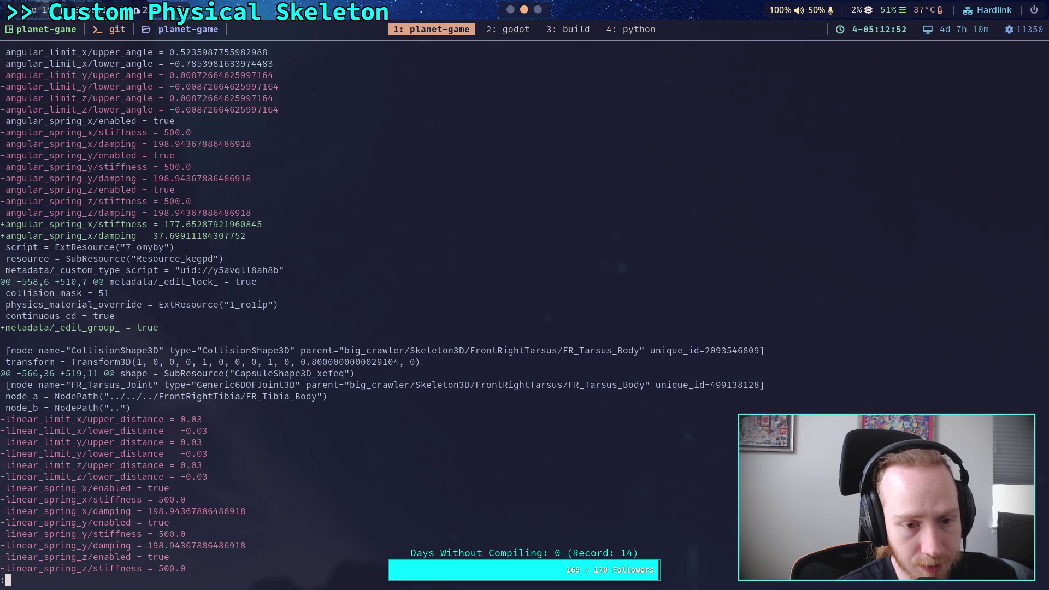
key(super+2)
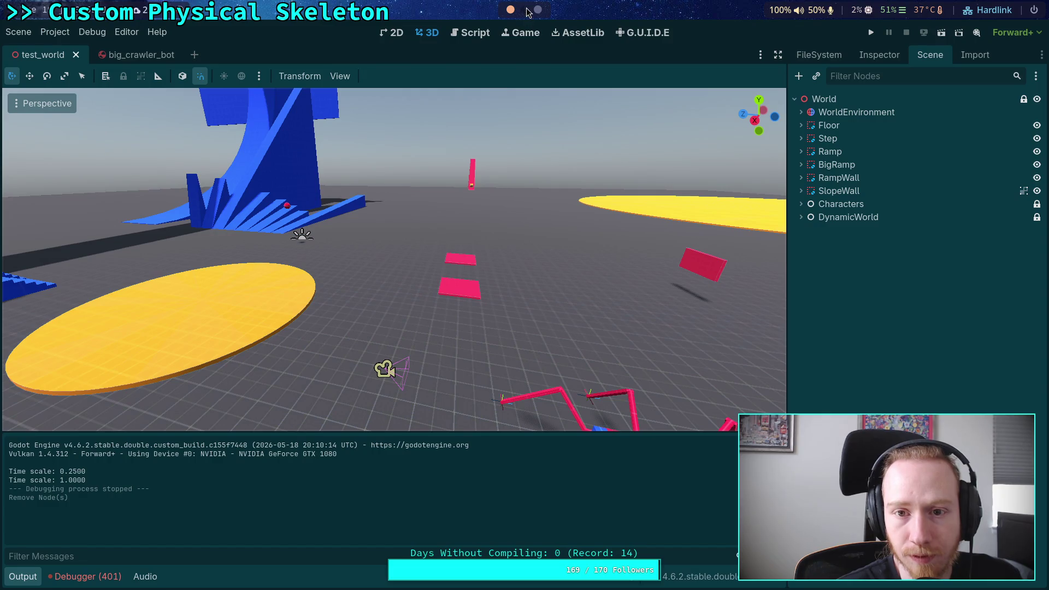
Ungroup FR_Tarsus_Body in the big_crawler_bot scene, save it, and go back to the terminal
click(126, 54)
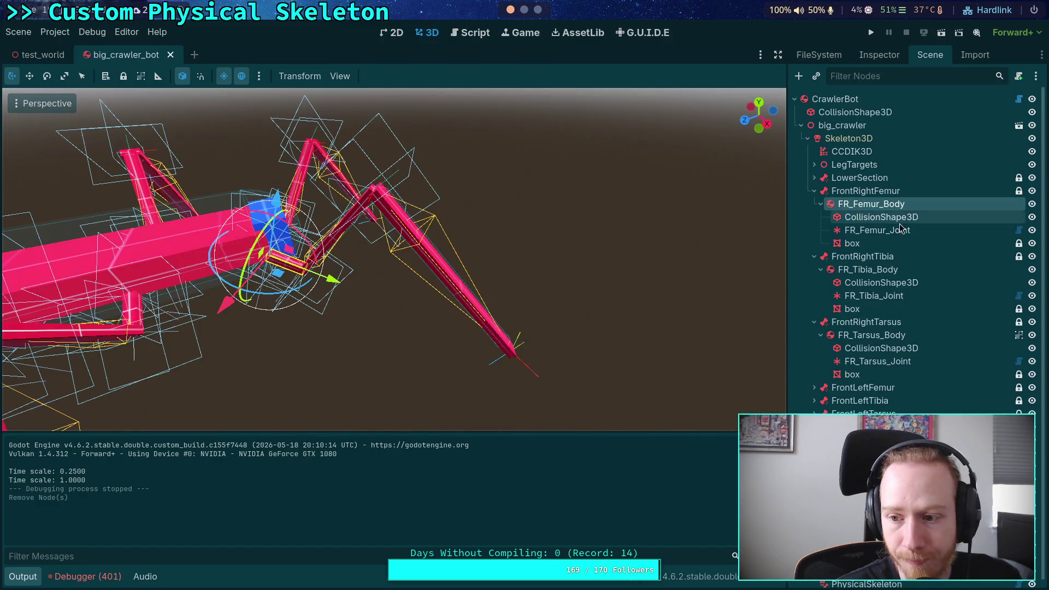
click(871, 335)
click(141, 77)
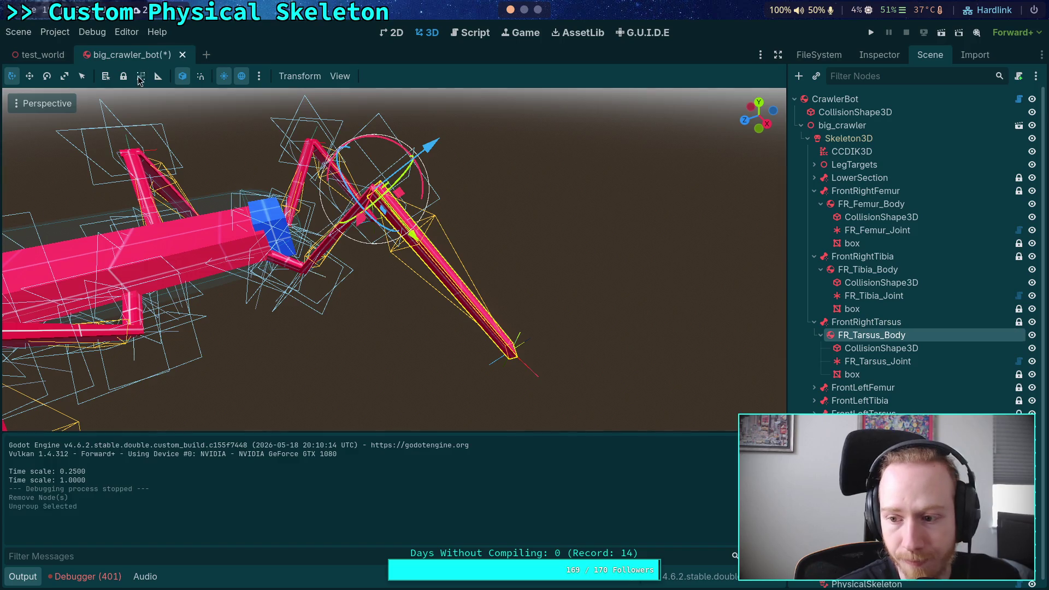
key(ctrl+s)
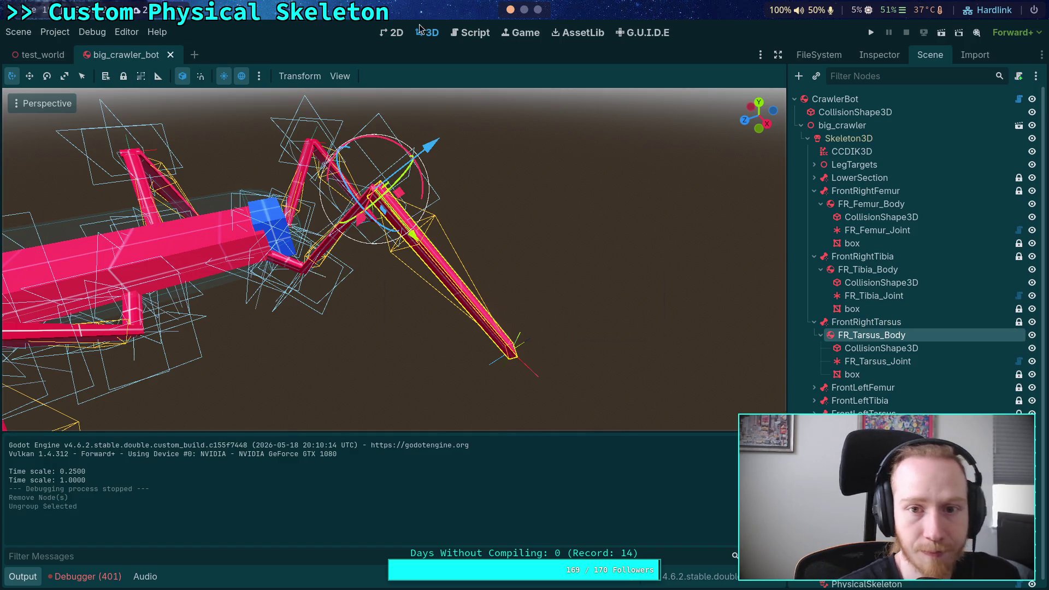
click(523, 9)
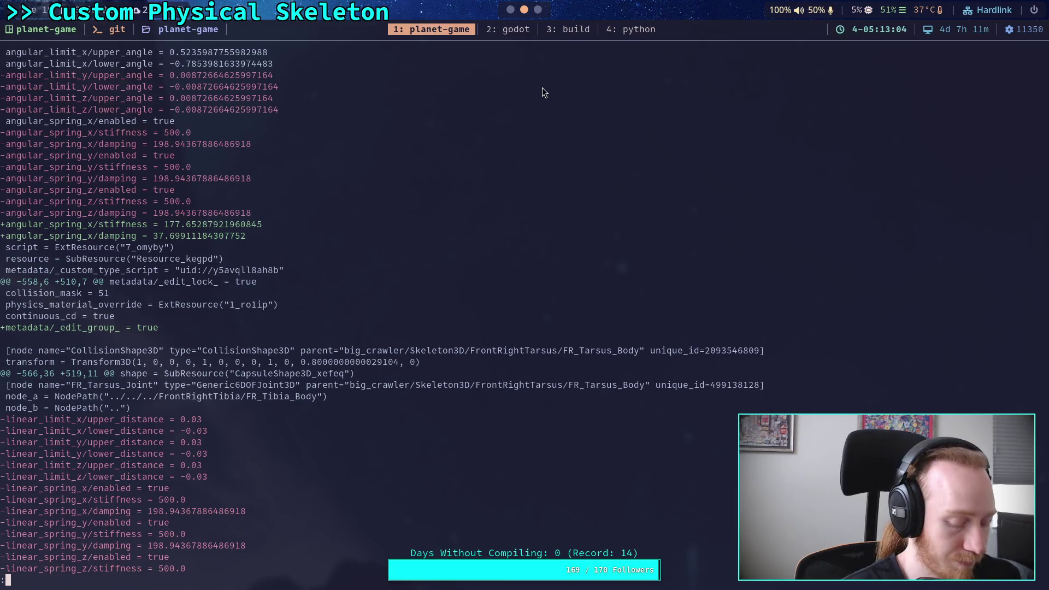
Rerun git diff to include the saved scene and page through the joint changes
key(q)
key(Up)
key(Return)
key(space)
key(space)
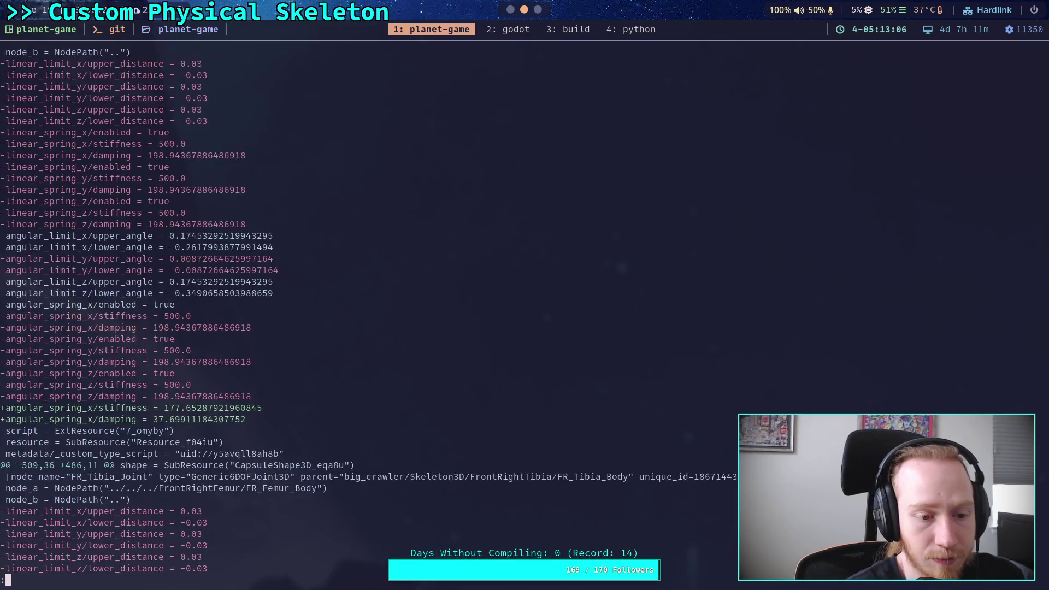
key(space)
scroll(382, 306, down, 3)
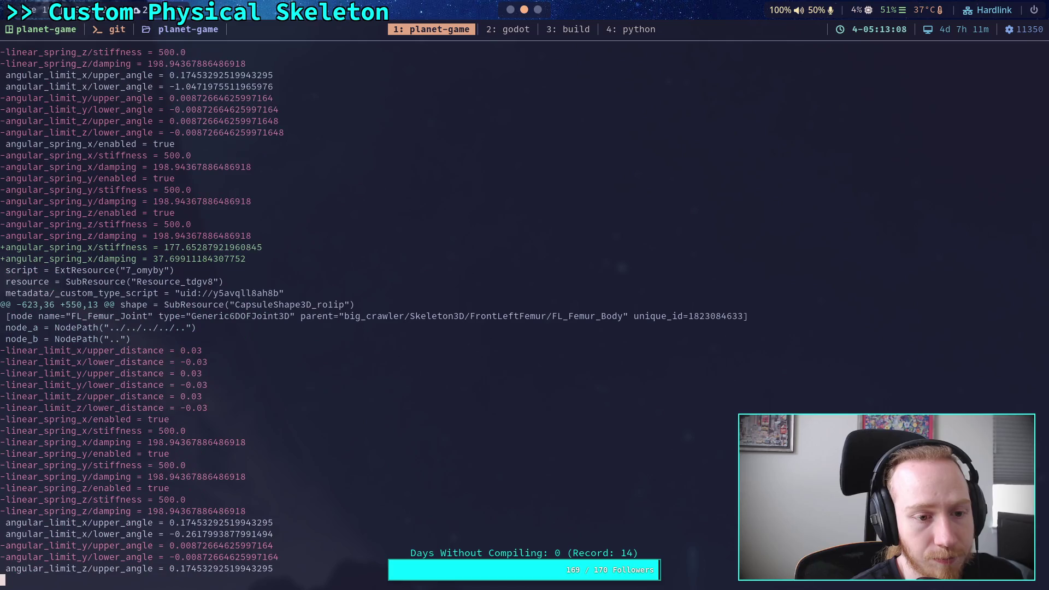
scroll(383, 306, down, 4)
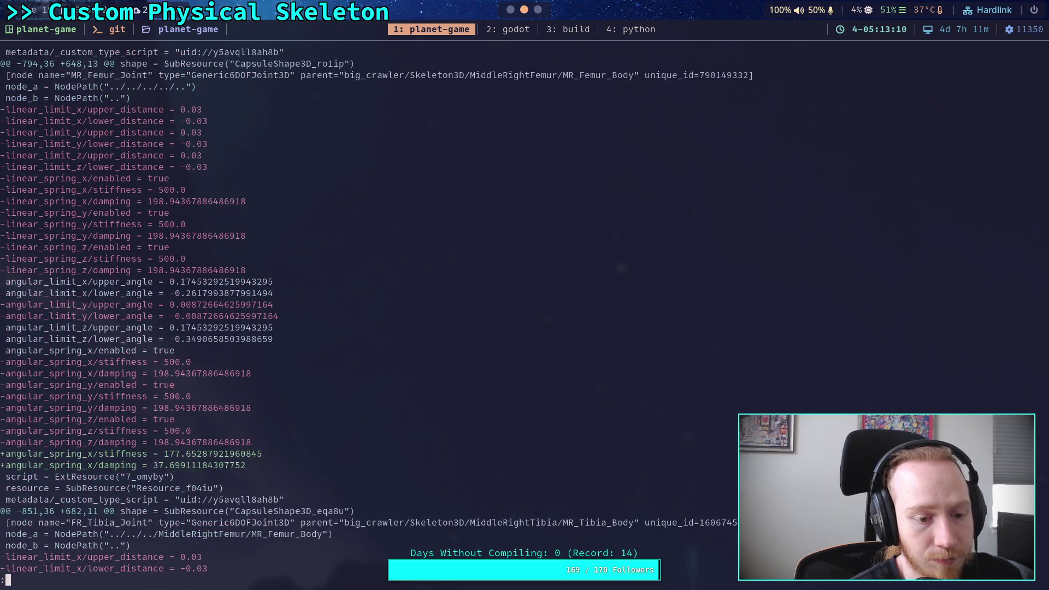
Skip past BL_Femur_Joint to the project.godot baumgarte 0.18 and test_world Floor size changes
key(space)
key(space)
key(space)
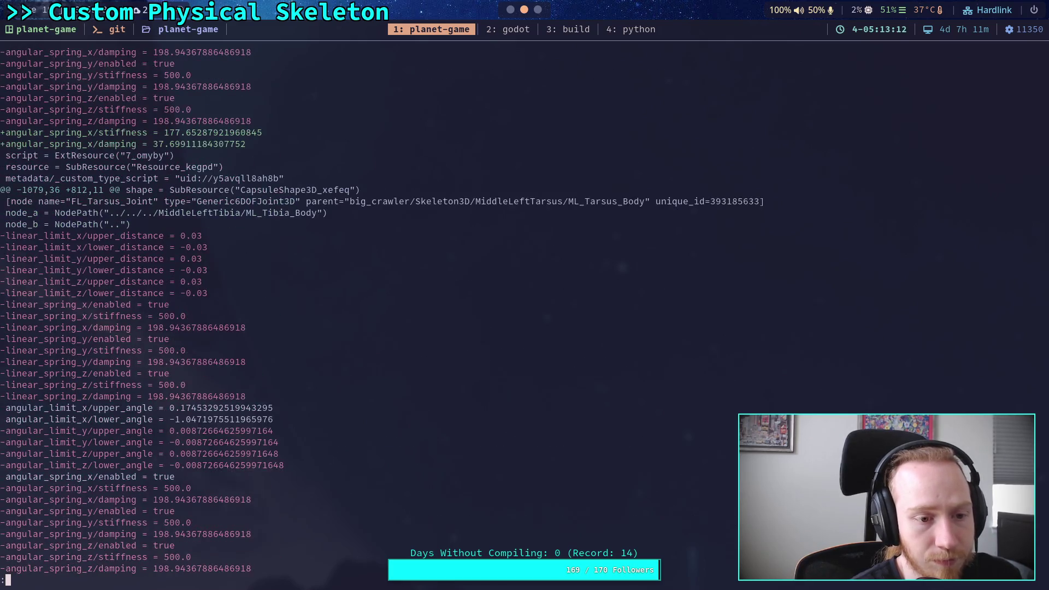
key(space)
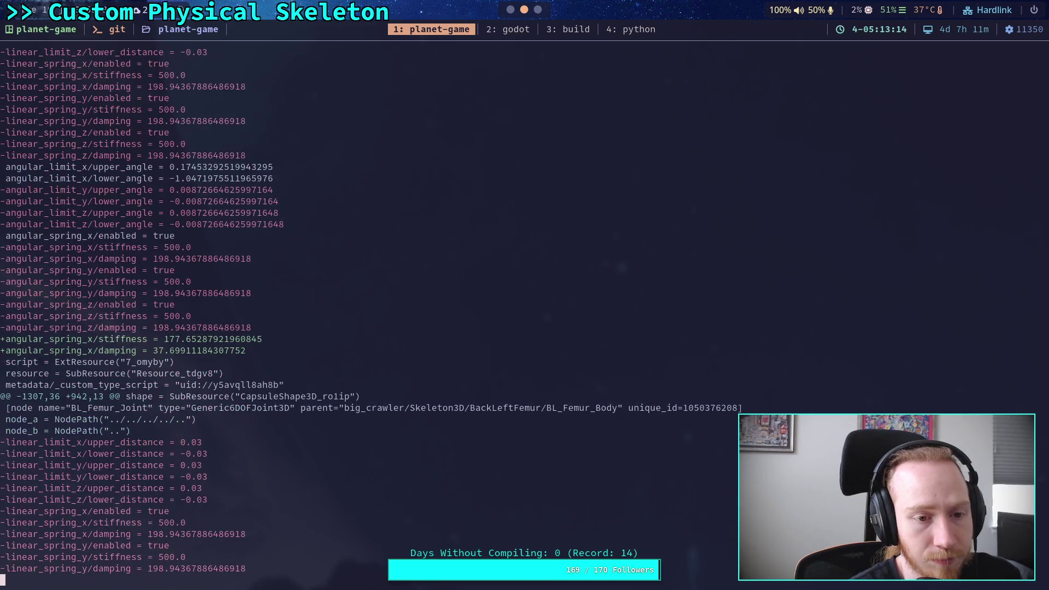
key(space)
key(space)
key(space)
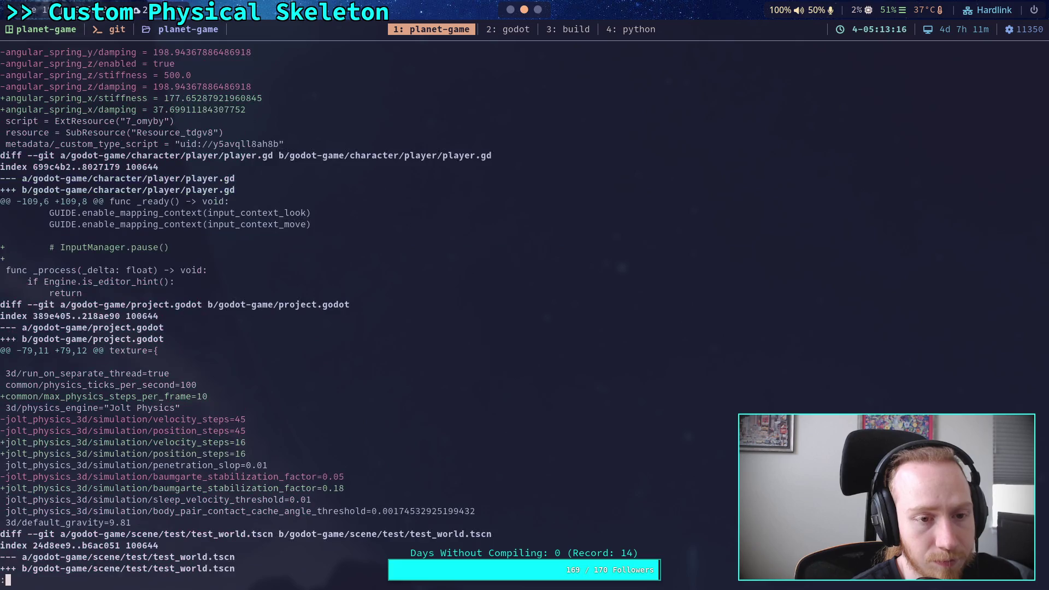
scroll(245, 310, down, 4)
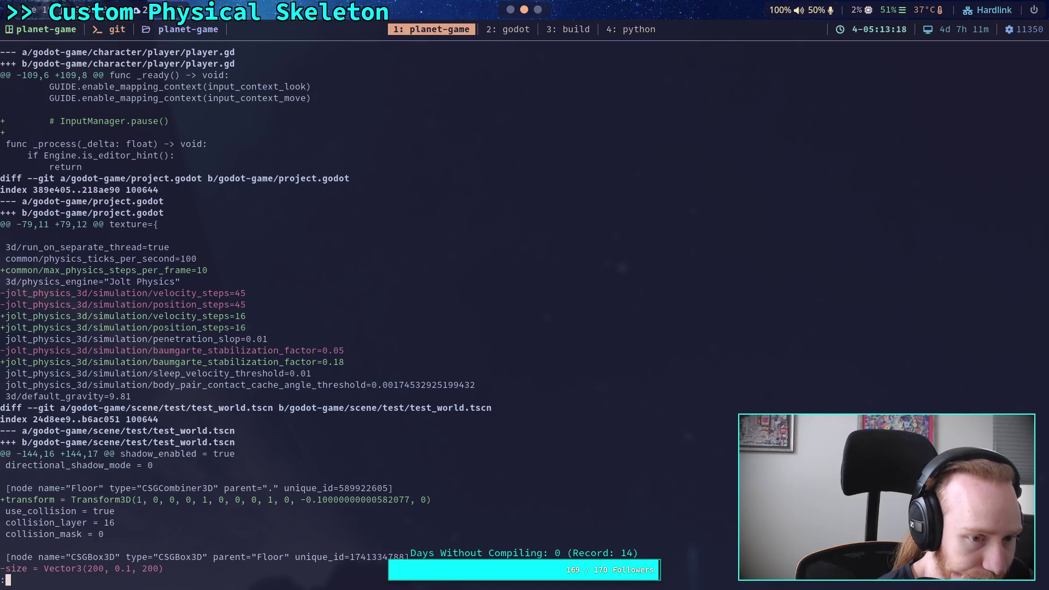
scroll(246, 310, down, 3)
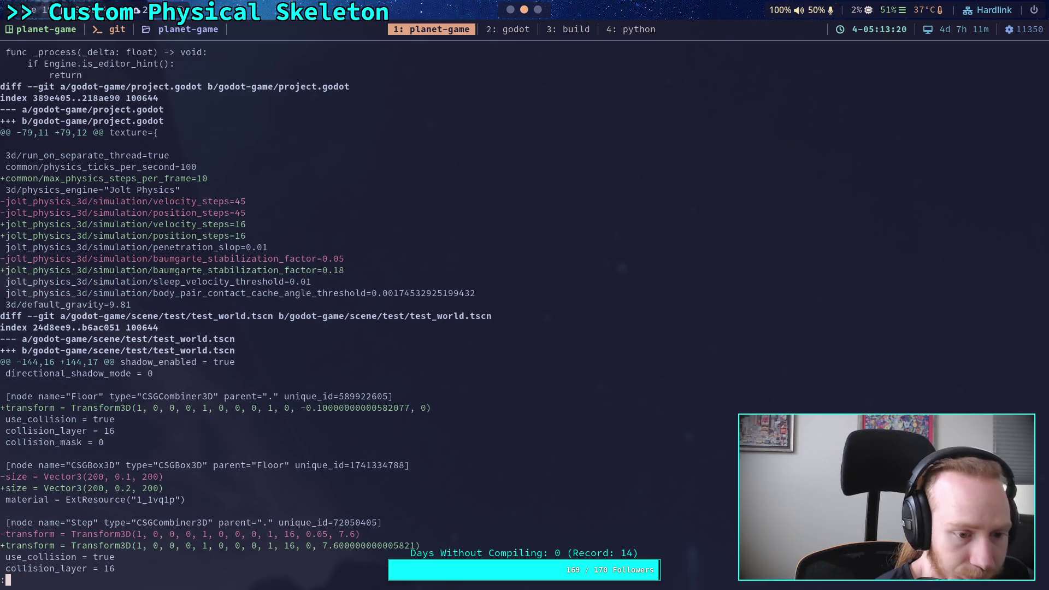
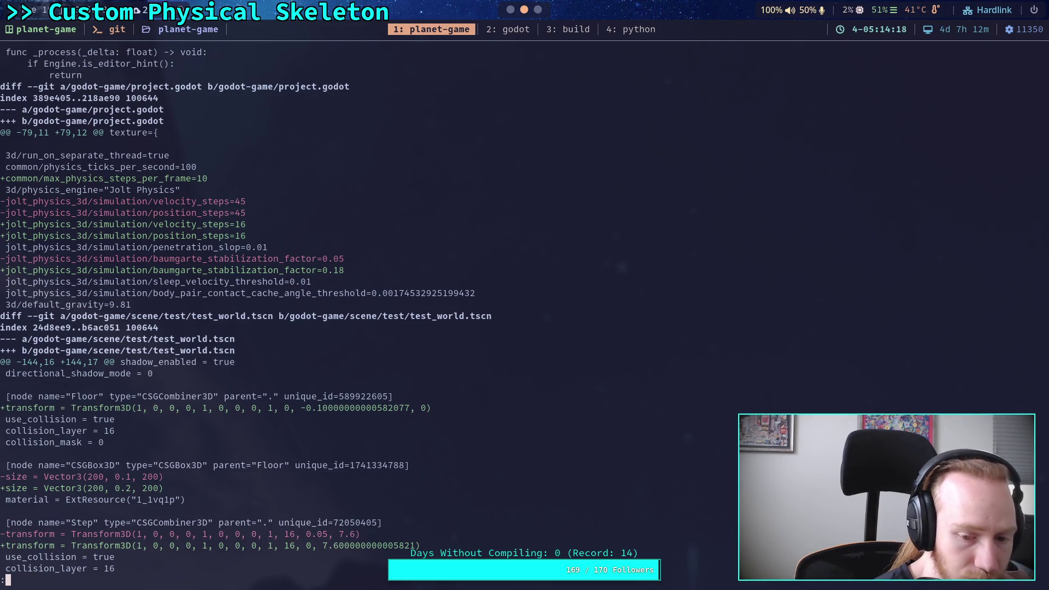
Read further down the test_world diff, then bring up the Godot editor
key(Down)
key(Down)
key(Down)
scroll(350, 306, down, 2)
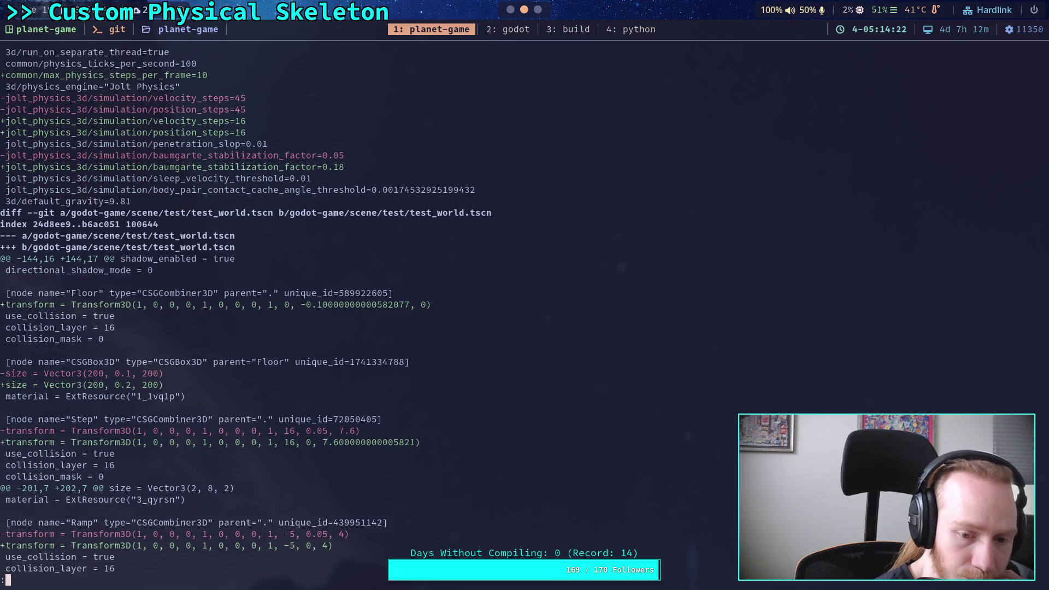
click(511, 10)
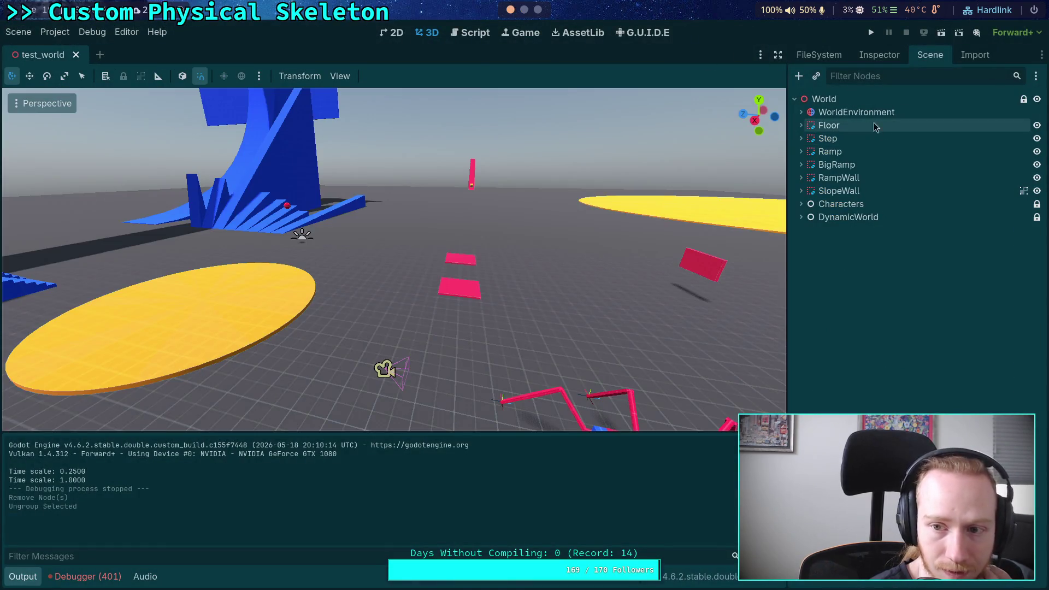
Set the Floor node's Y position to 0, then back to -0.1, and save test_world
click(828, 125)
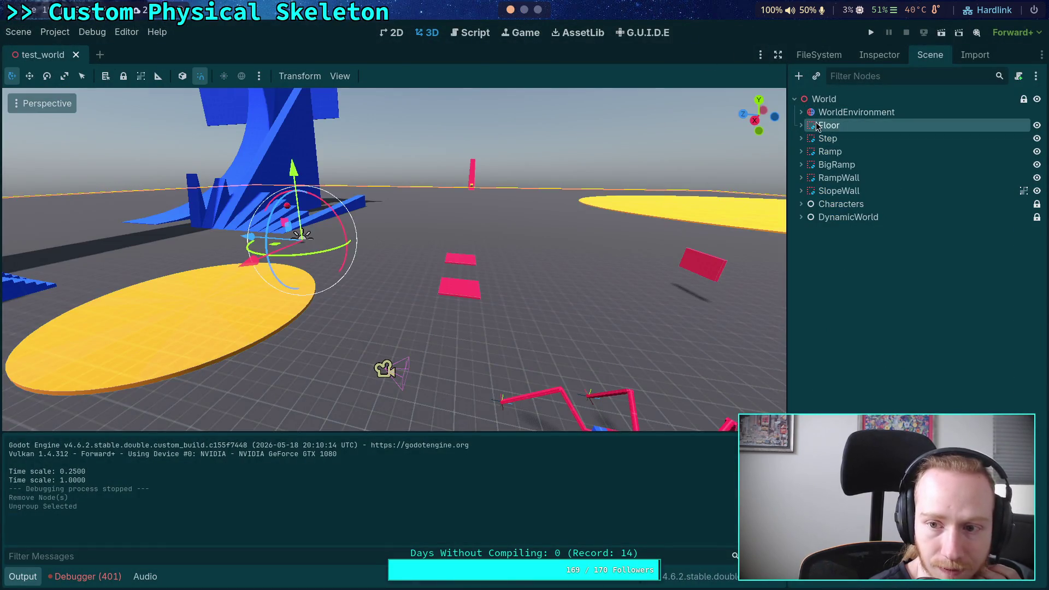
click(874, 54)
scroll(891, 220, down, 3)
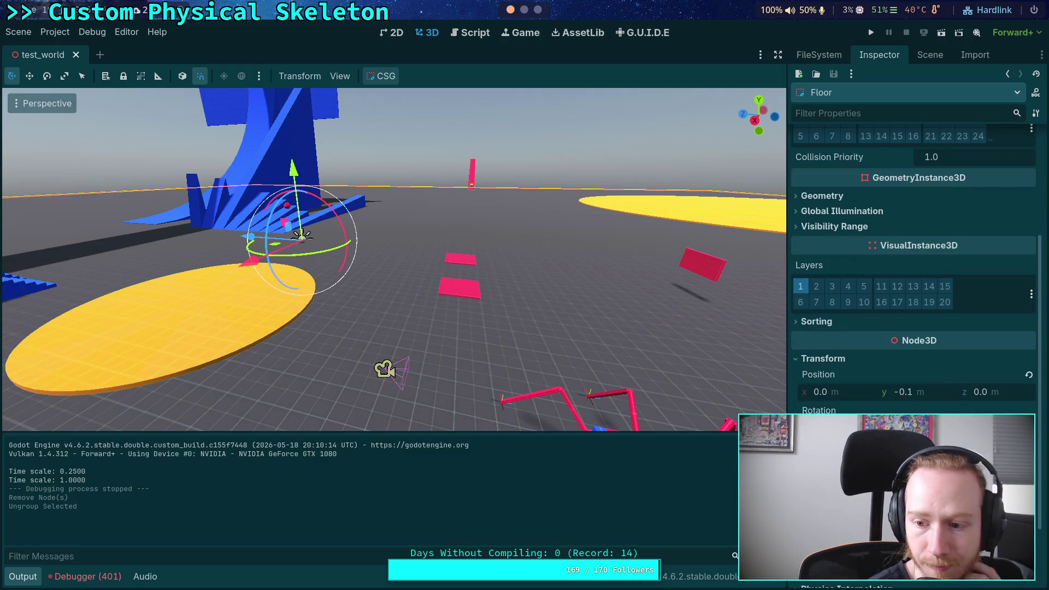
click(904, 392)
text(0)
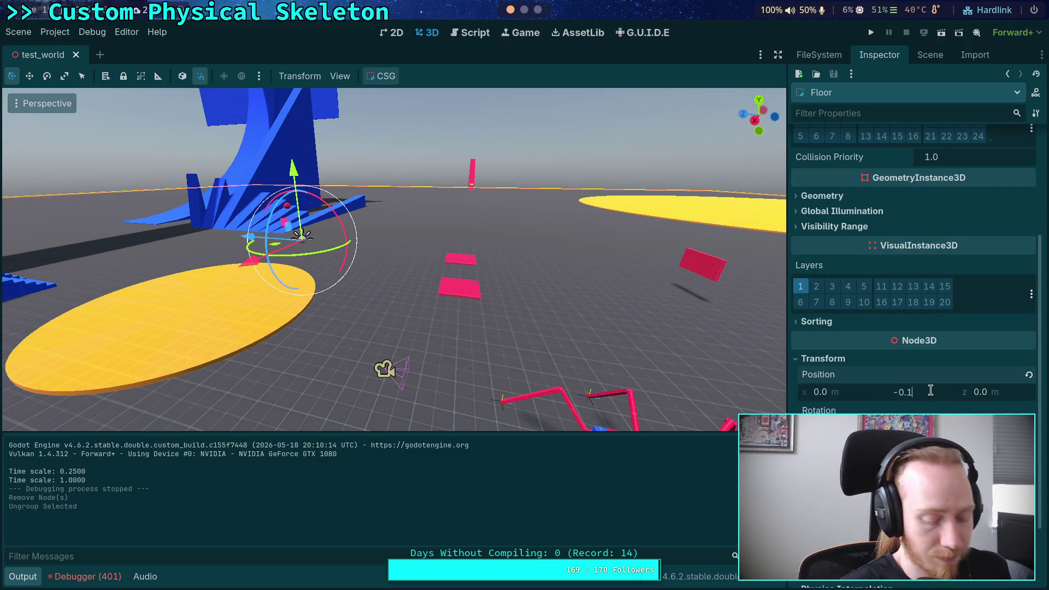
key(Return)
click(904, 392)
text(0)
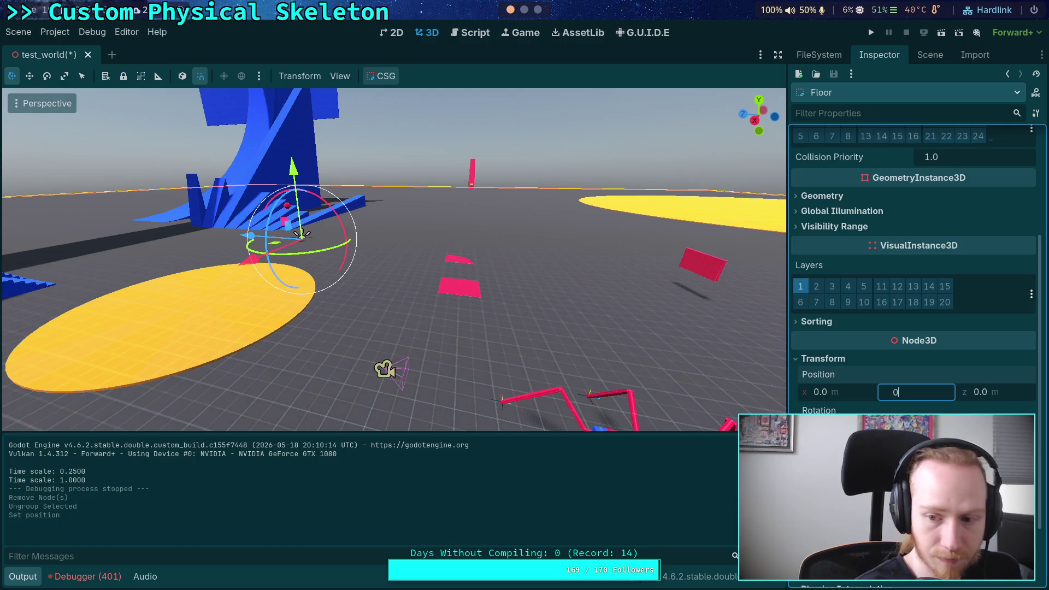
text(-0.1)
key(Return)
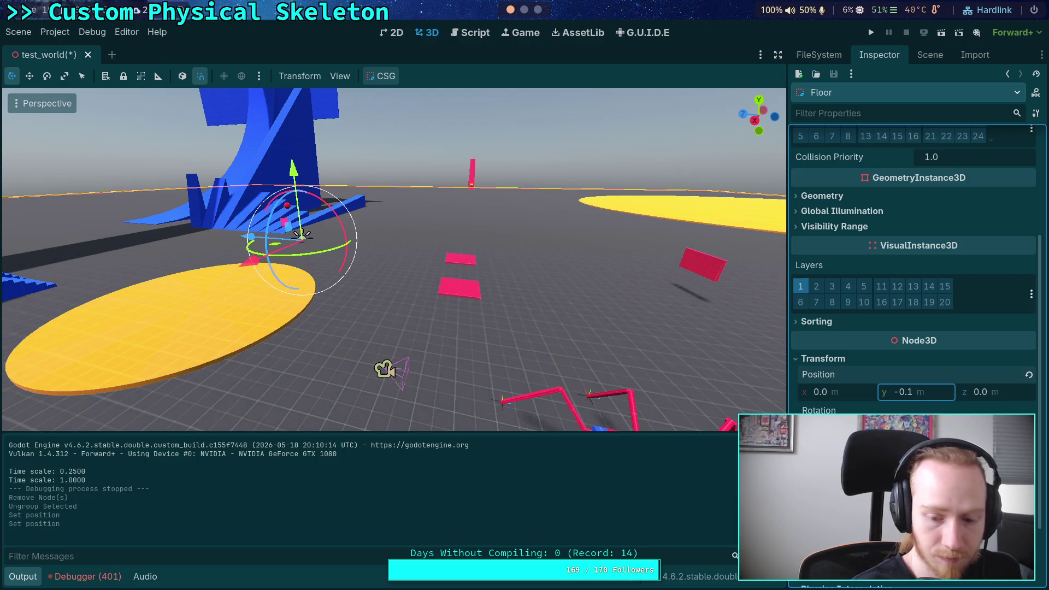
key(ctrl+s)
click(523, 9)
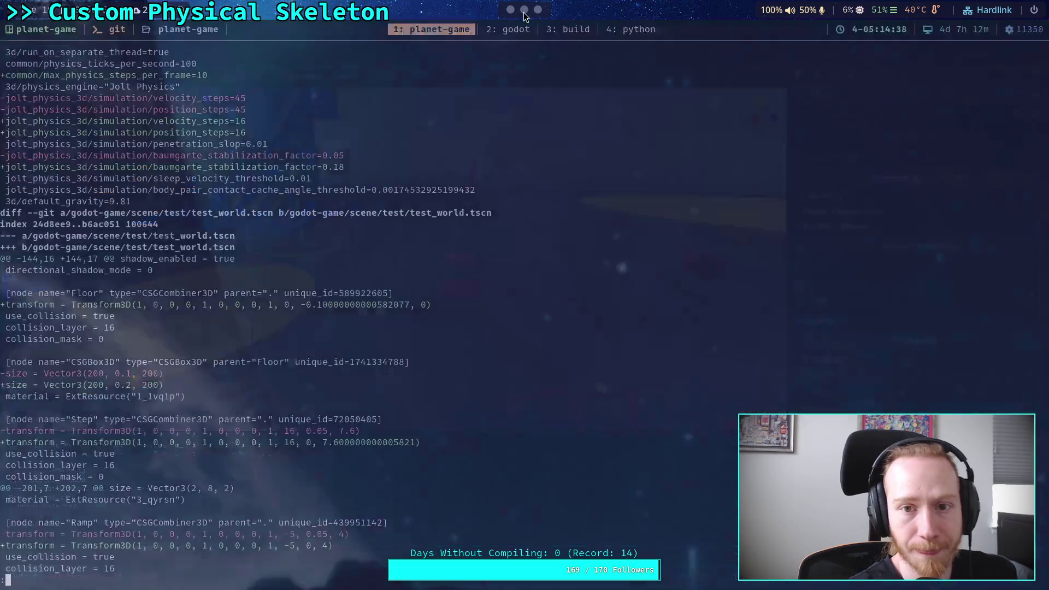
Run git status to check the working tree
key(BackSpace)
key(BackSpace)
key(BackSpace)
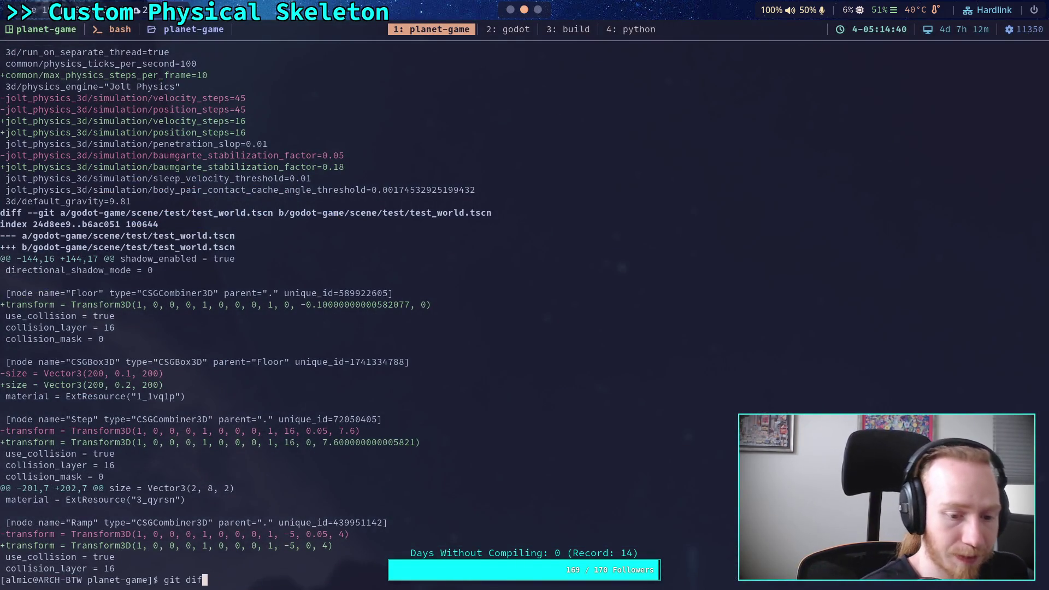
text(sat)
key(BackSpace)
key(BackSpace)
text(tatus)
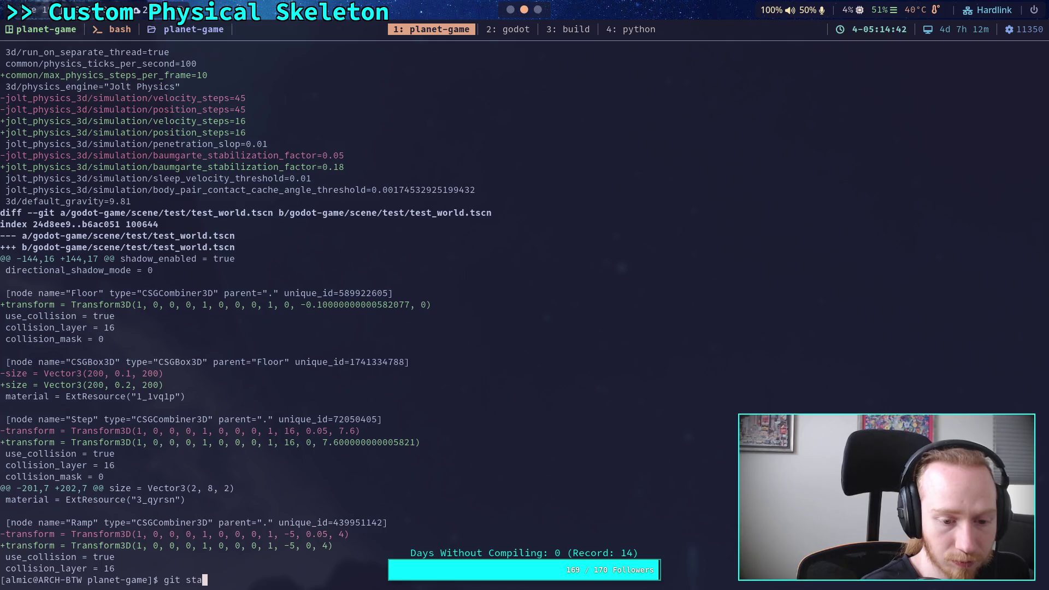
key(Return)
Stage the godot-game/character/crawler_bot/ folder with git add
text(git add)
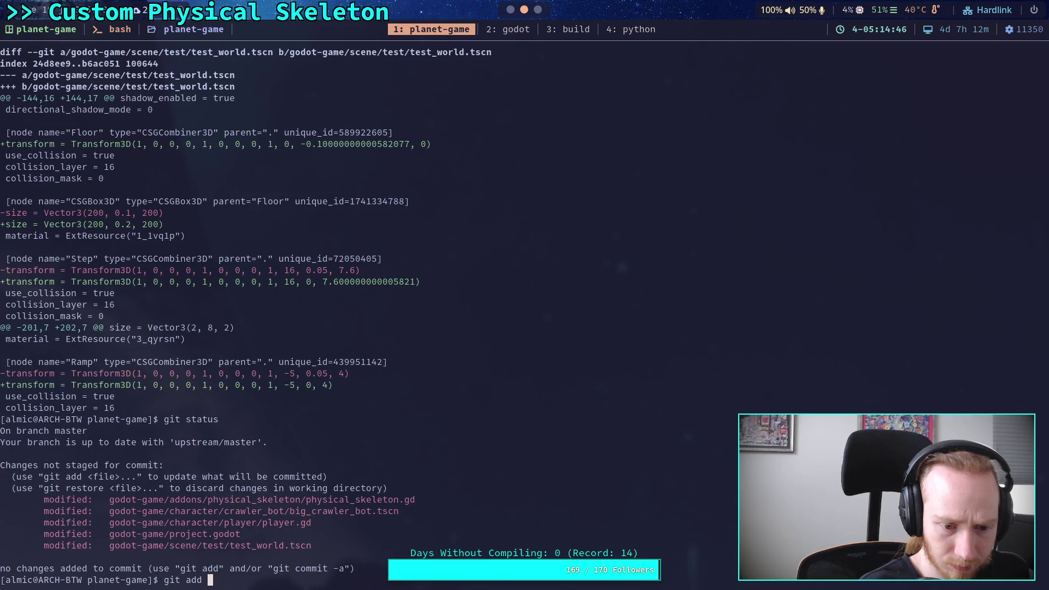
text( go)
key(Tab)
text(ch)
key(Tab)
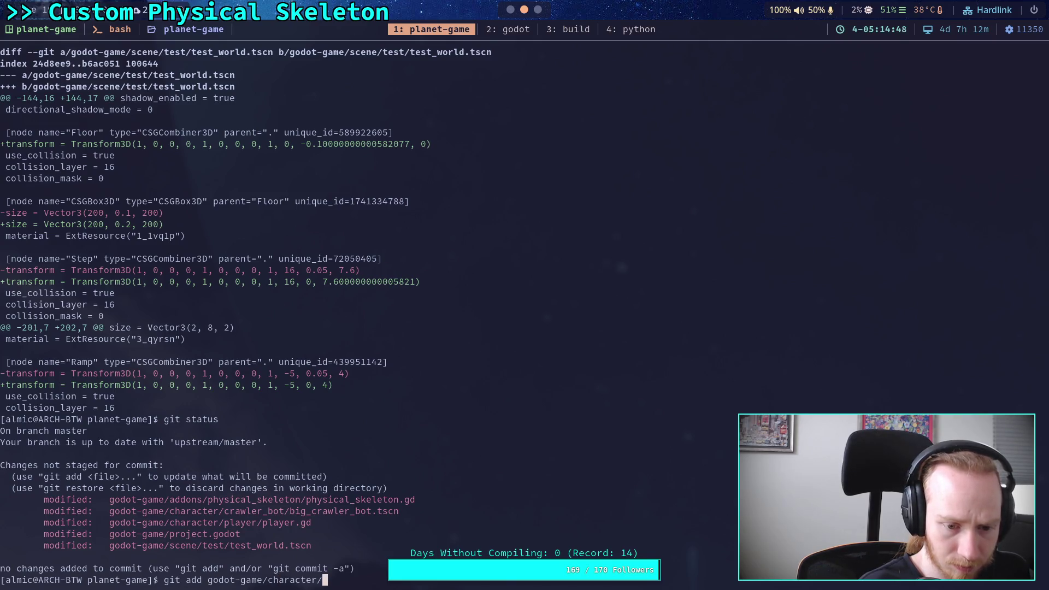
text(cr)
key(Tab)
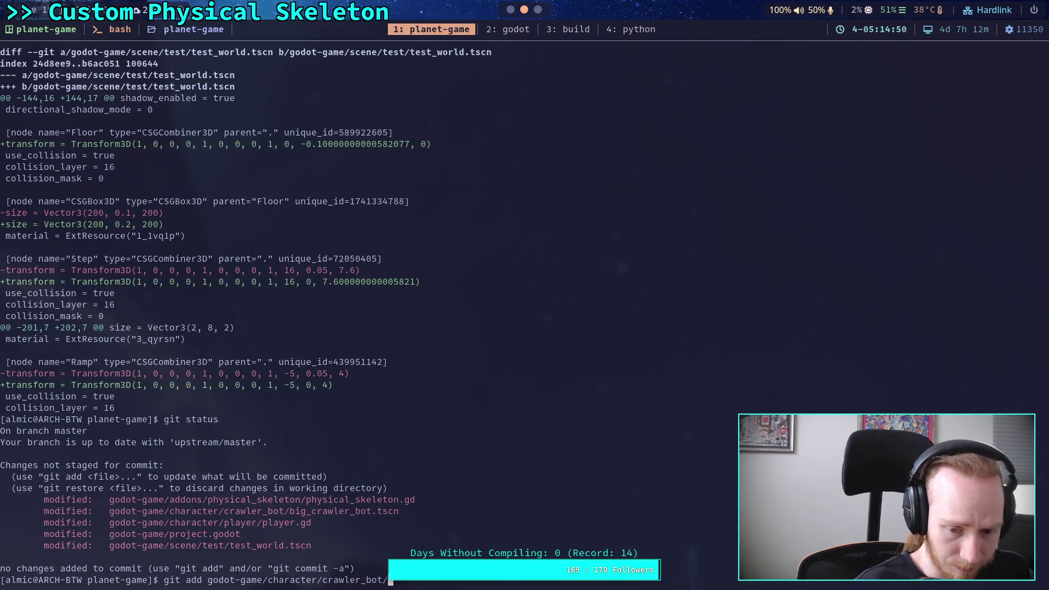
text(bi)
key(Tab)
key(Tab)
key(Return)
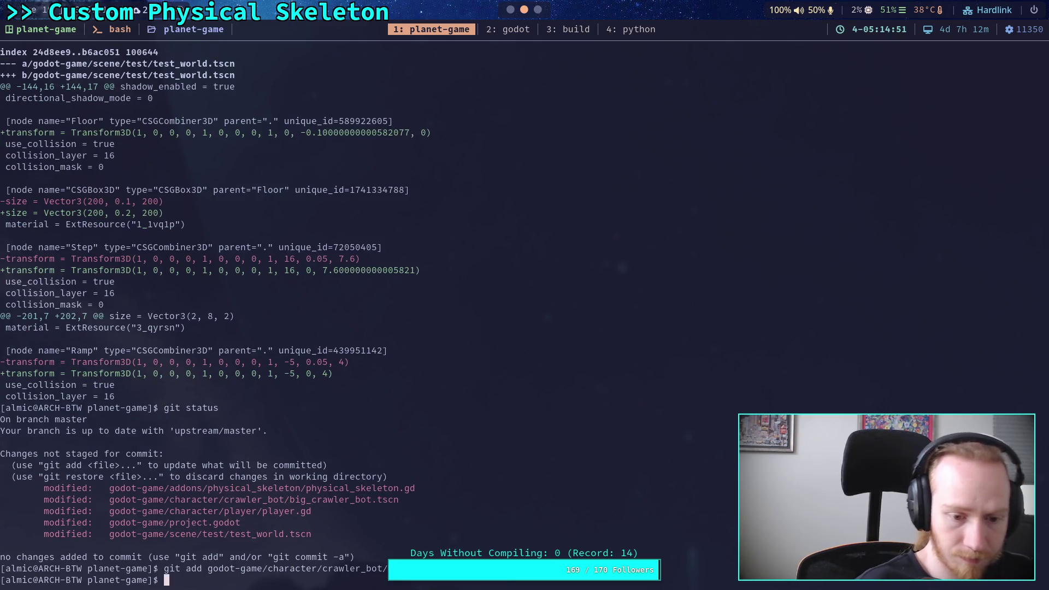
Page through the remaining unstaged git diff, then switch to the browser
text(git diff)
key(Return)
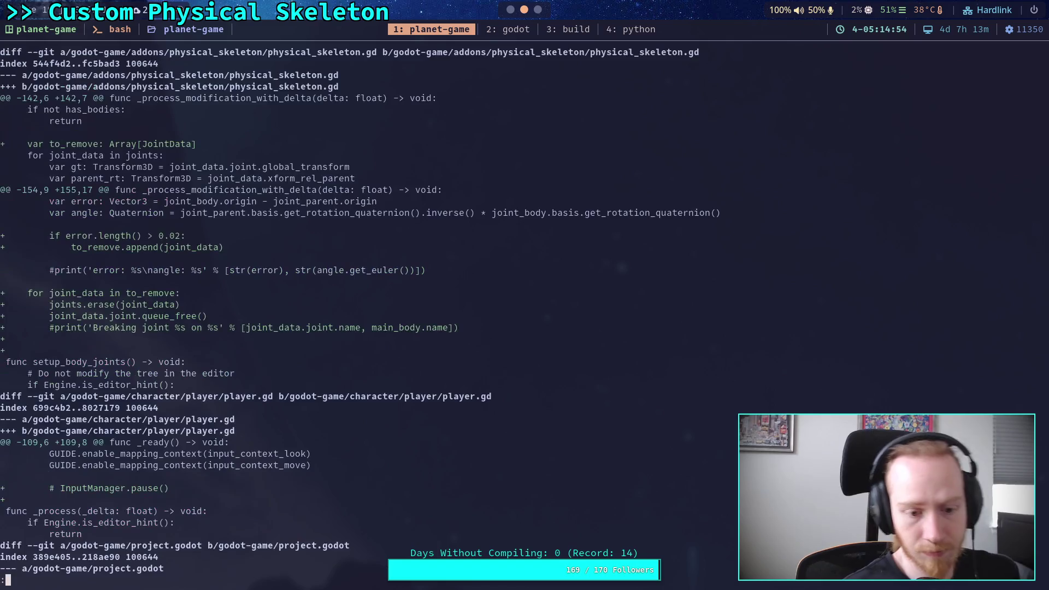
key(space)
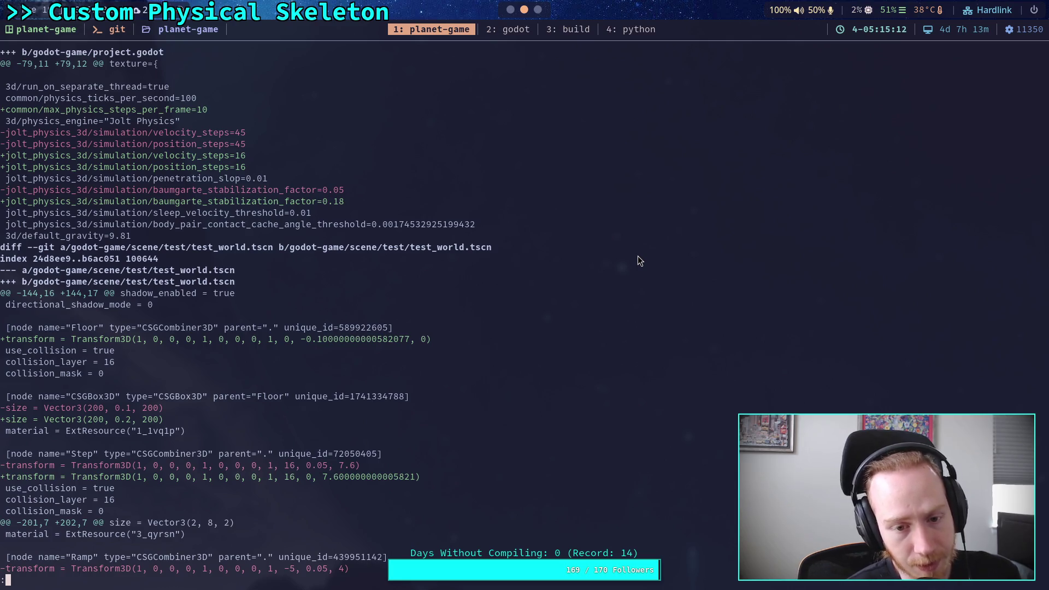
key(super+3)
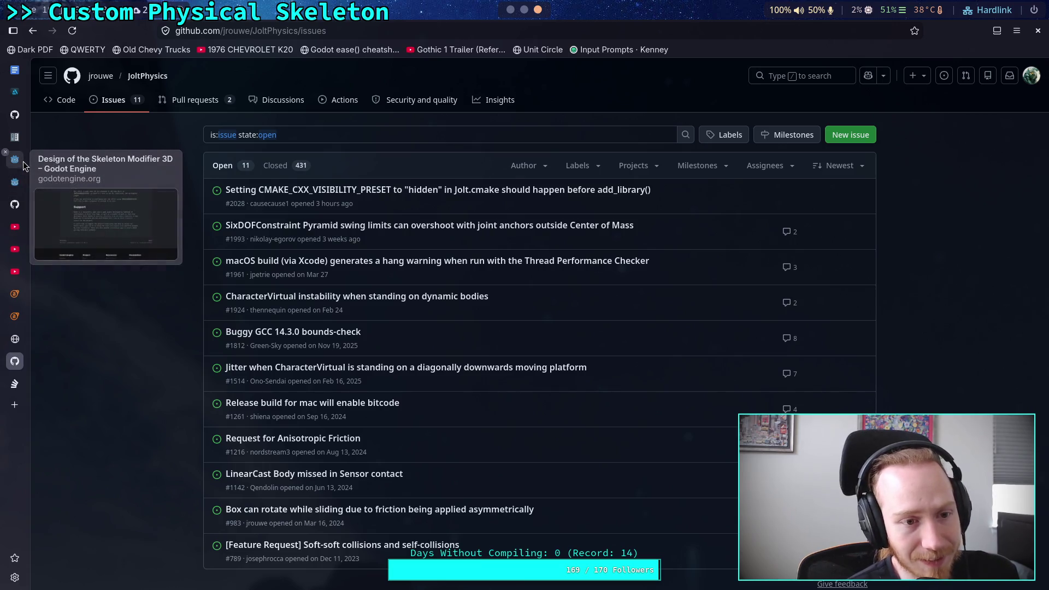
Enter 0.1 as the 64-bit double value in Float Toy
click(16, 338)
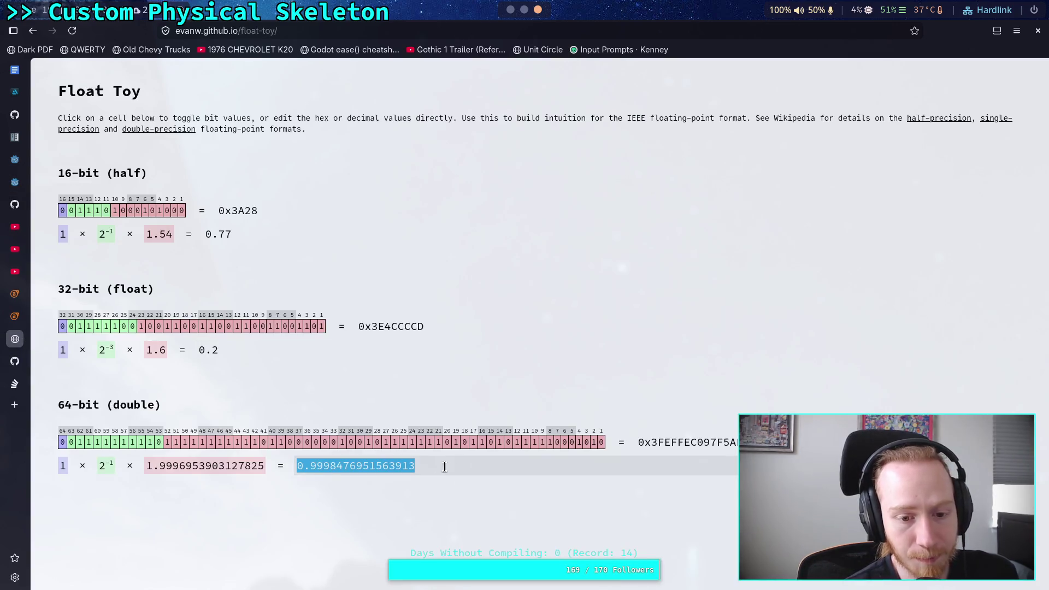
text(0.1)
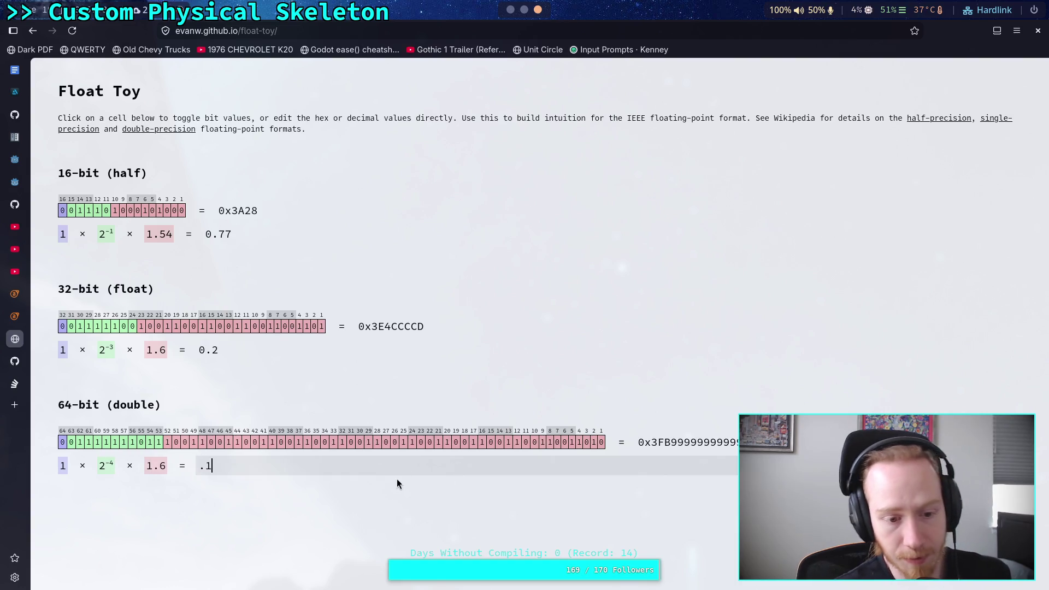
click(384, 496)
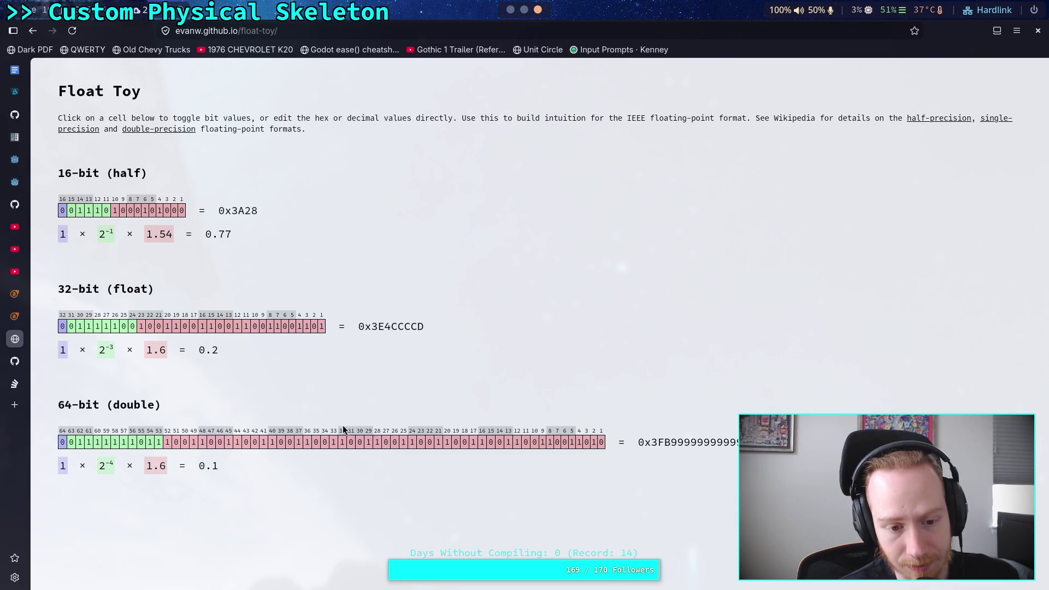
Adjust mantissa bits 2–22 so the double reads 0.10000000000582077
click(471, 443)
click(480, 443)
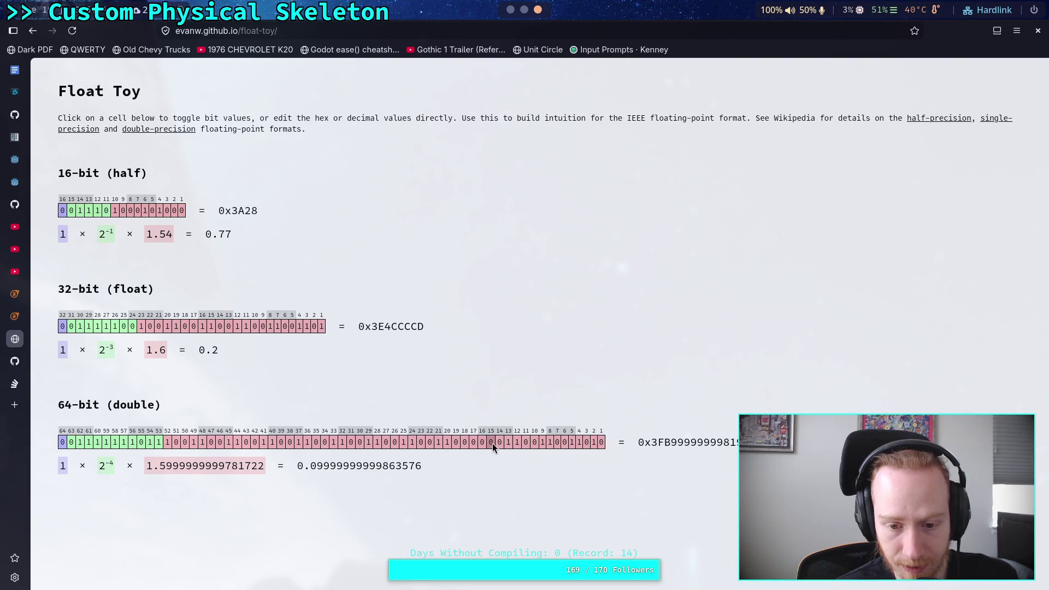
click(507, 442)
click(516, 442)
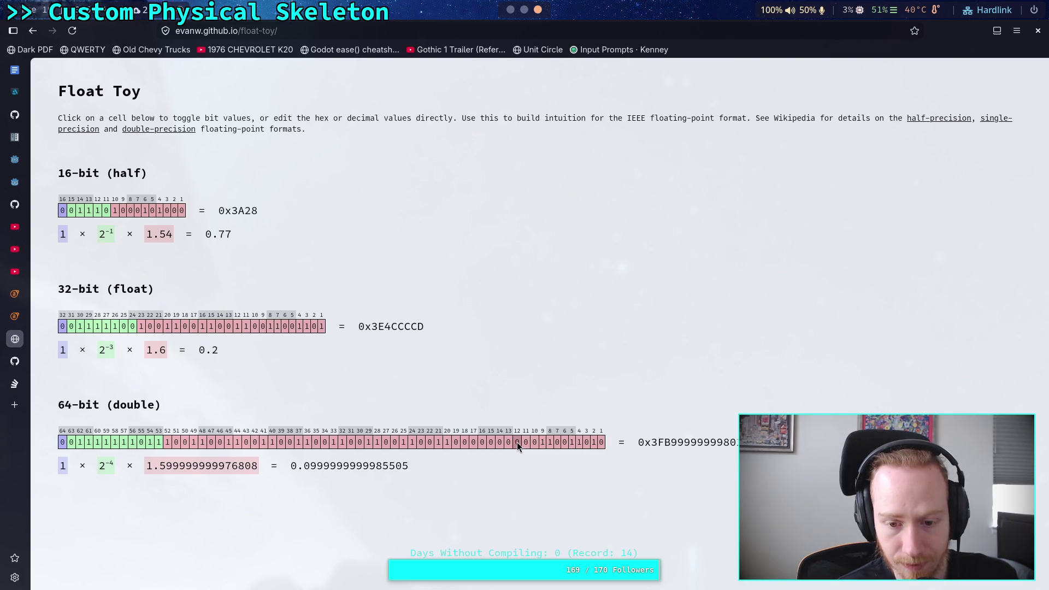
click(541, 441)
click(549, 441)
click(578, 442)
click(571, 441)
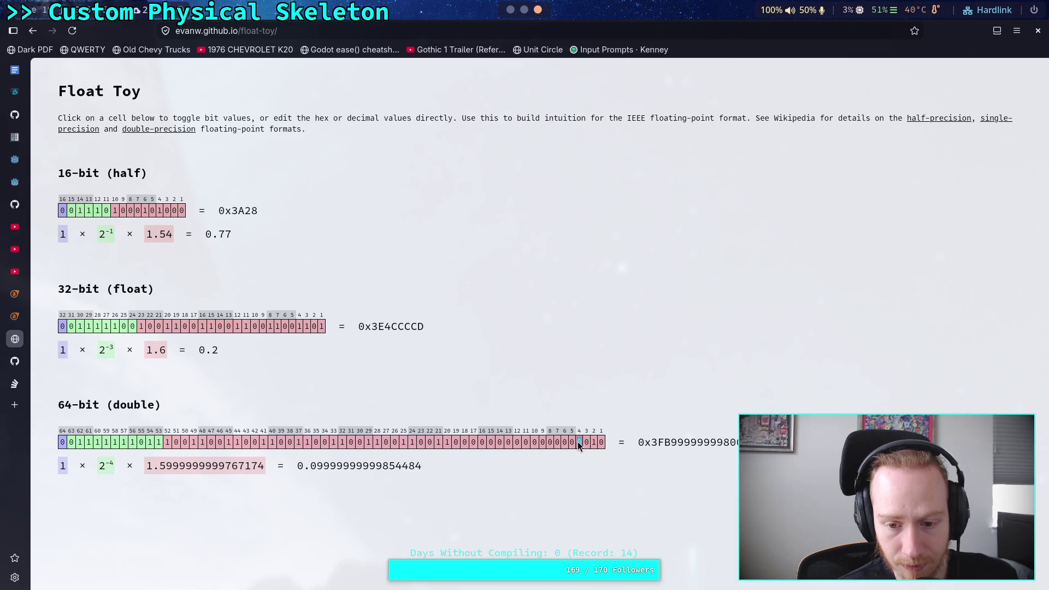
click(591, 442)
click(456, 442)
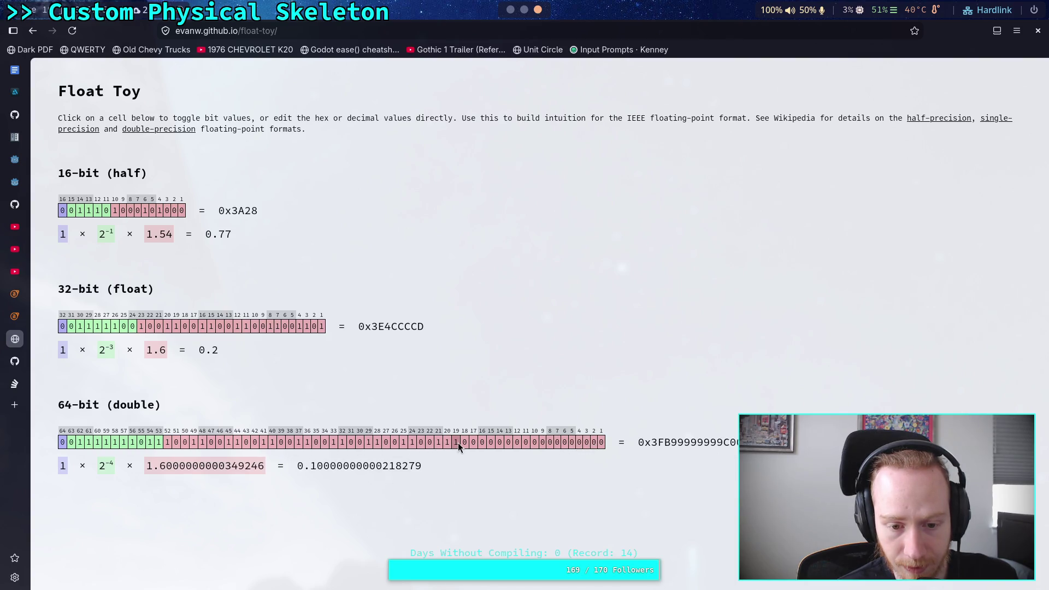
click(458, 443)
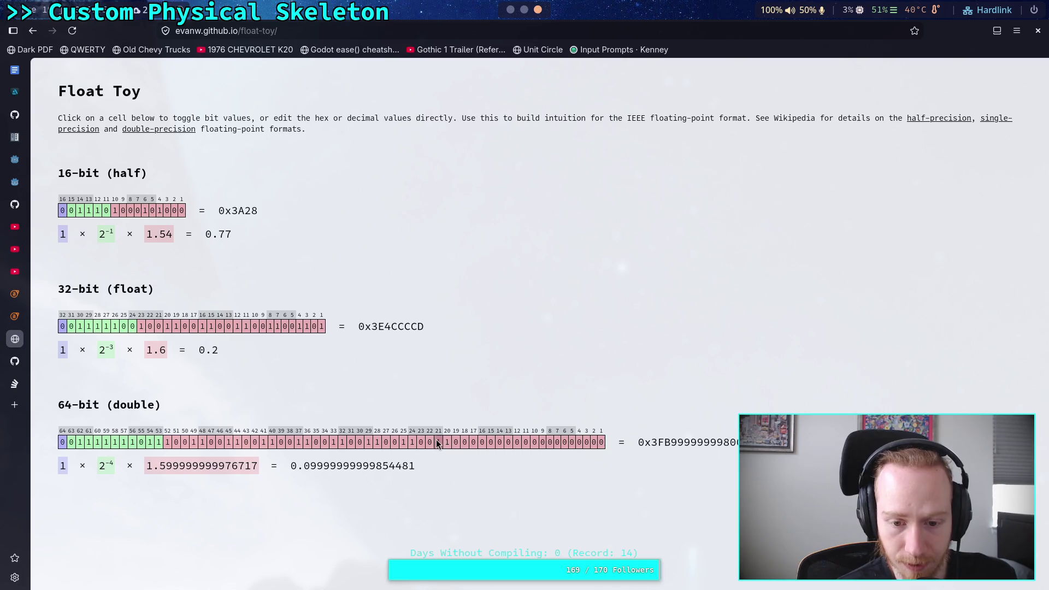
click(431, 441)
click(437, 443)
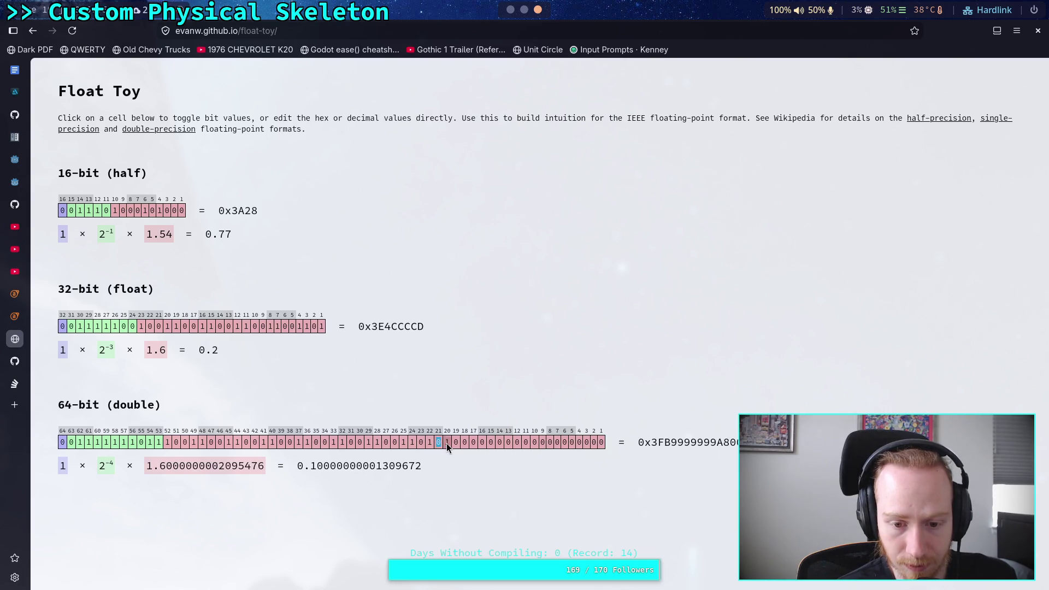
click(447, 443)
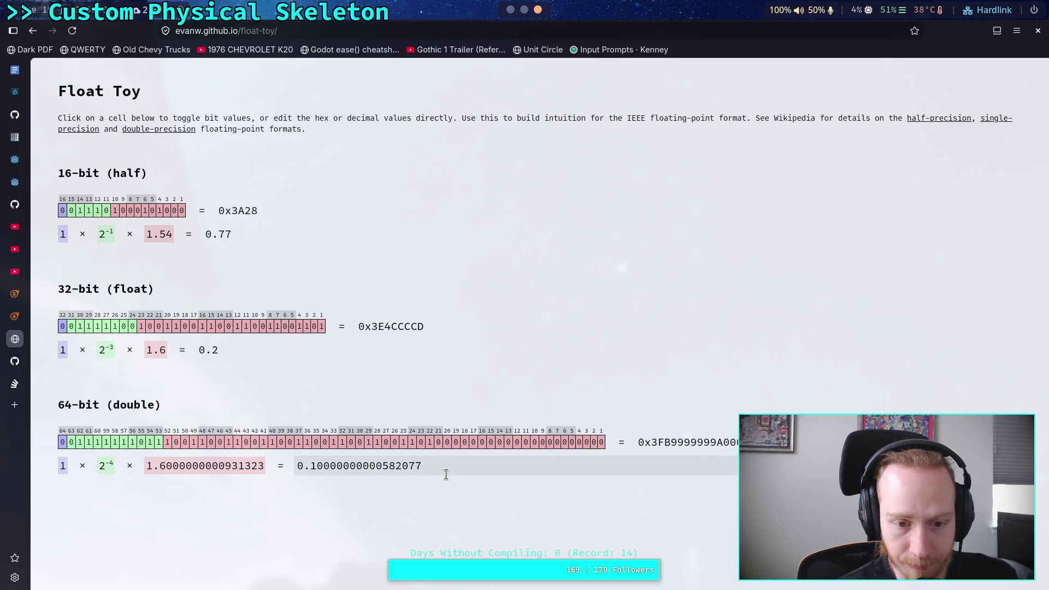
Flip the sign bit so the double reads -0.10000000000582077
click(526, 11)
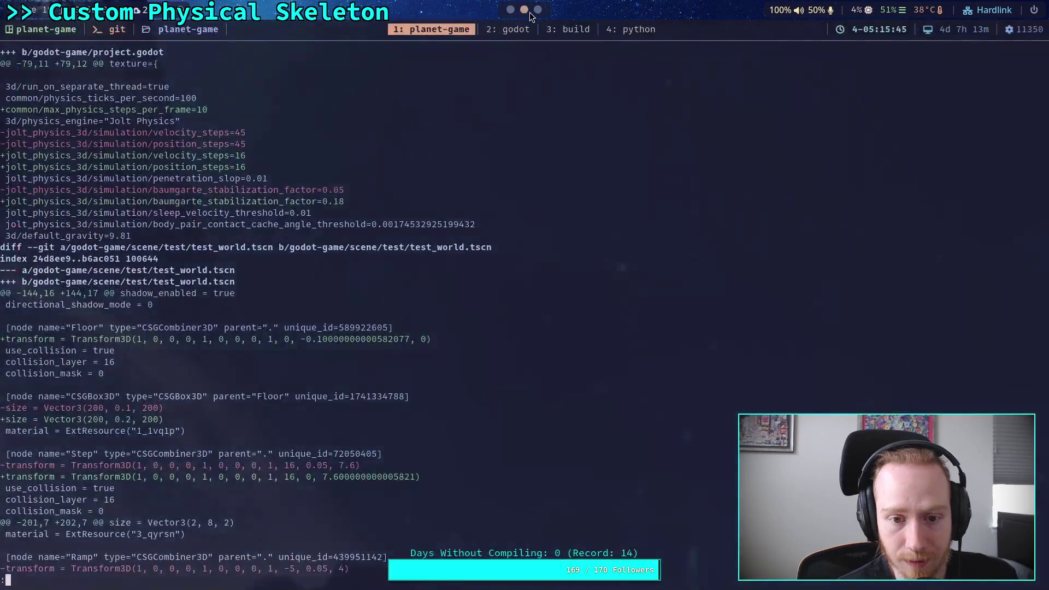
click(538, 10)
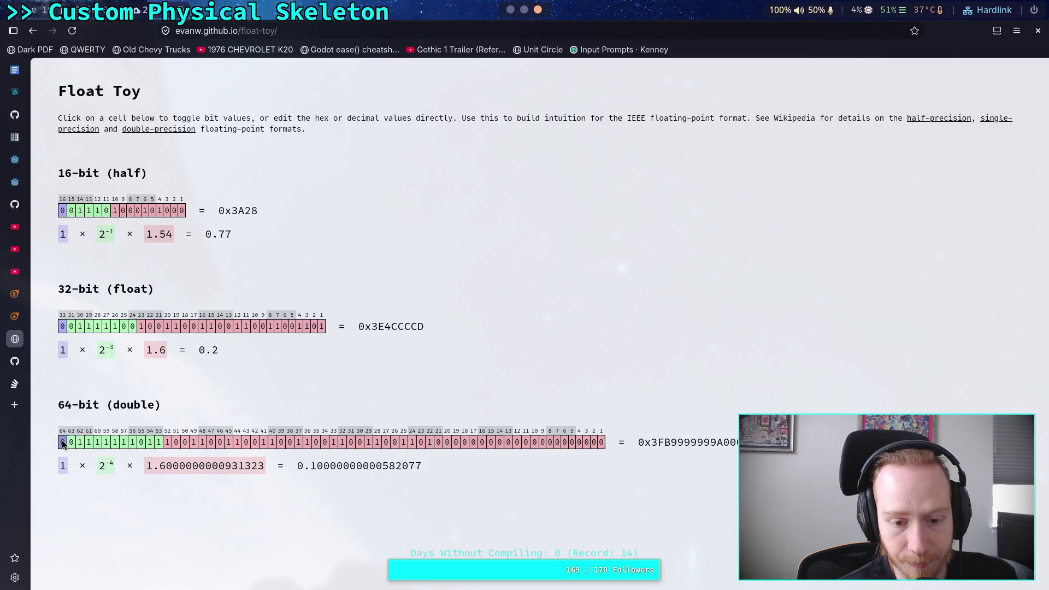
click(63, 443)
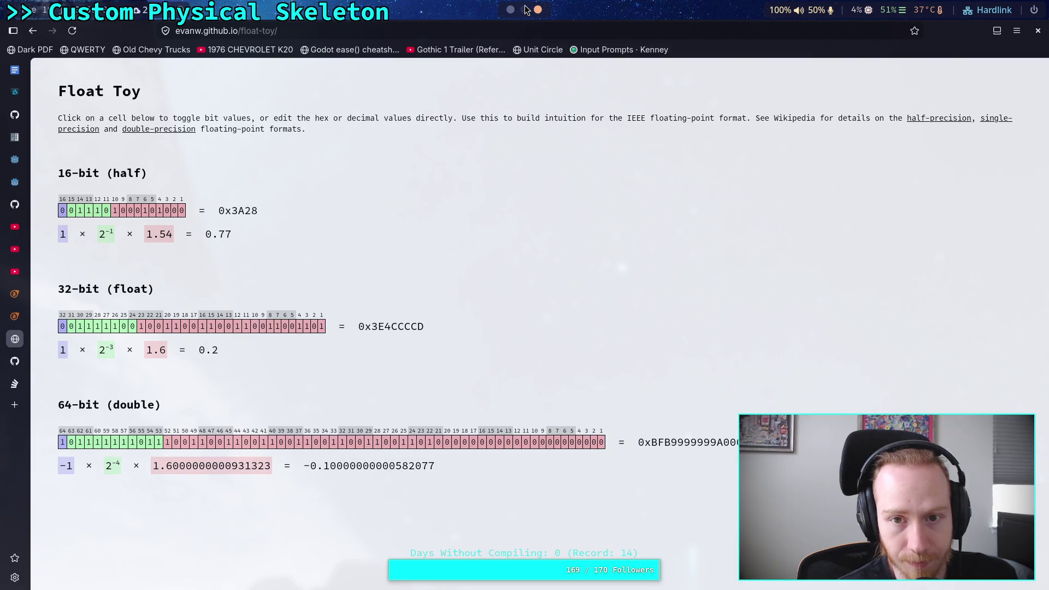
Toggle the double's sign to positive and back to negative
click(524, 10)
click(537, 10)
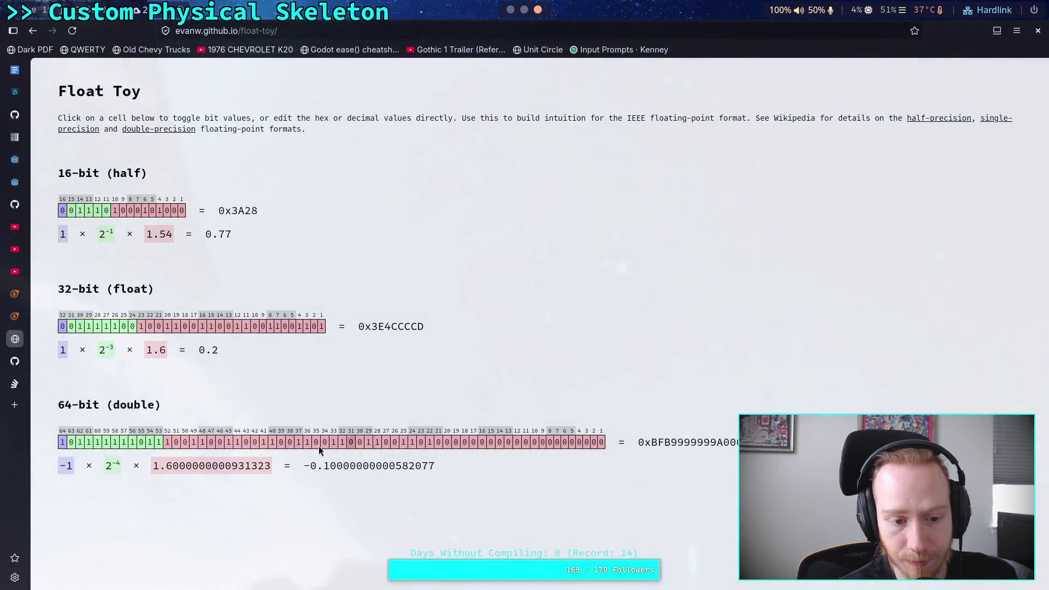
click(61, 442)
click(62, 442)
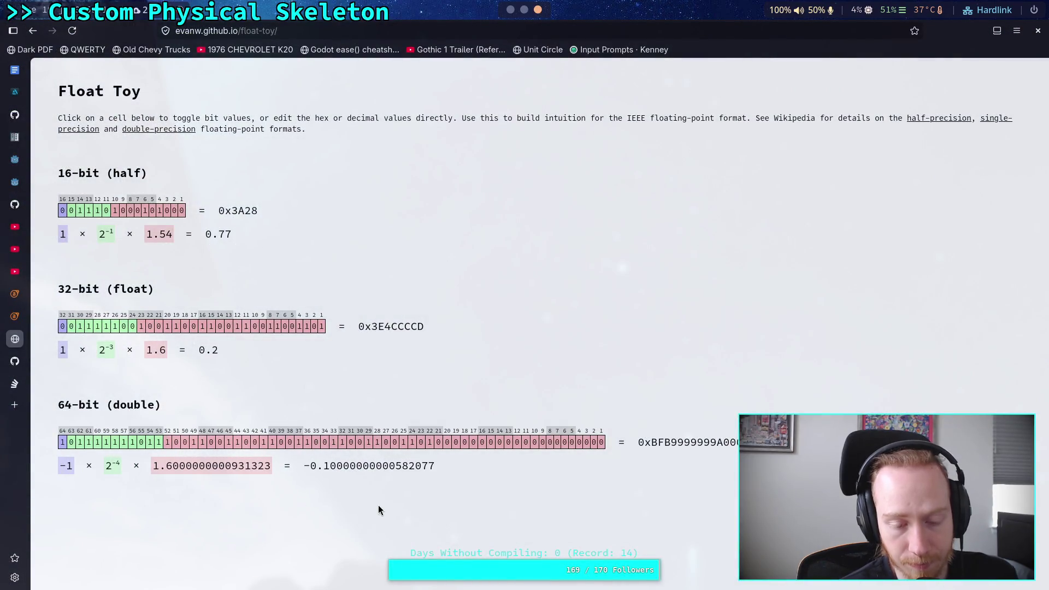
double_click(65, 445)
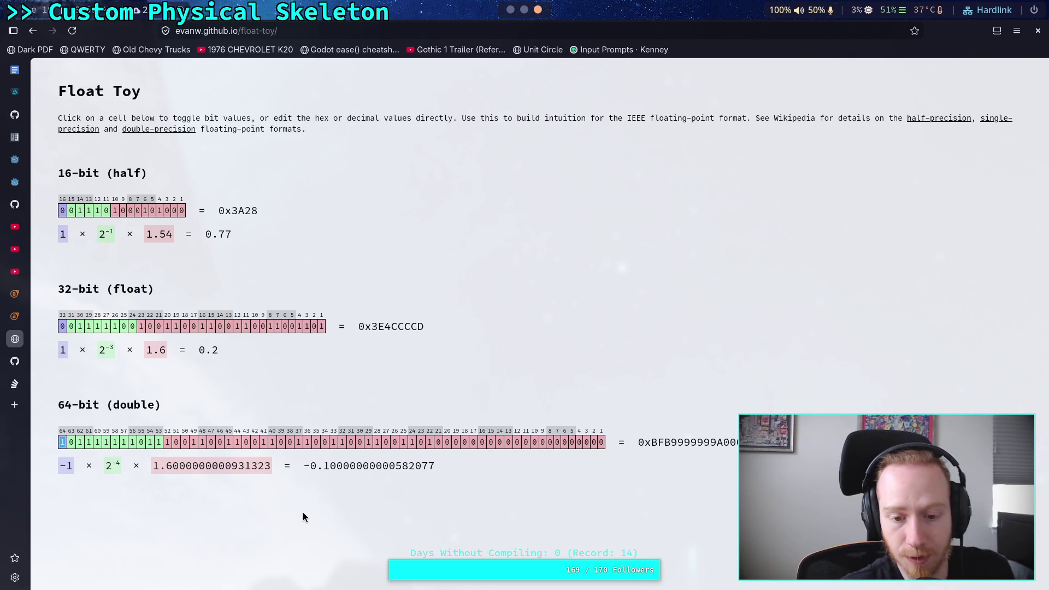
Toggle mantissa bits 21 and 22 to compare the values near -0.1
click(438, 445)
click(438, 444)
click(438, 445)
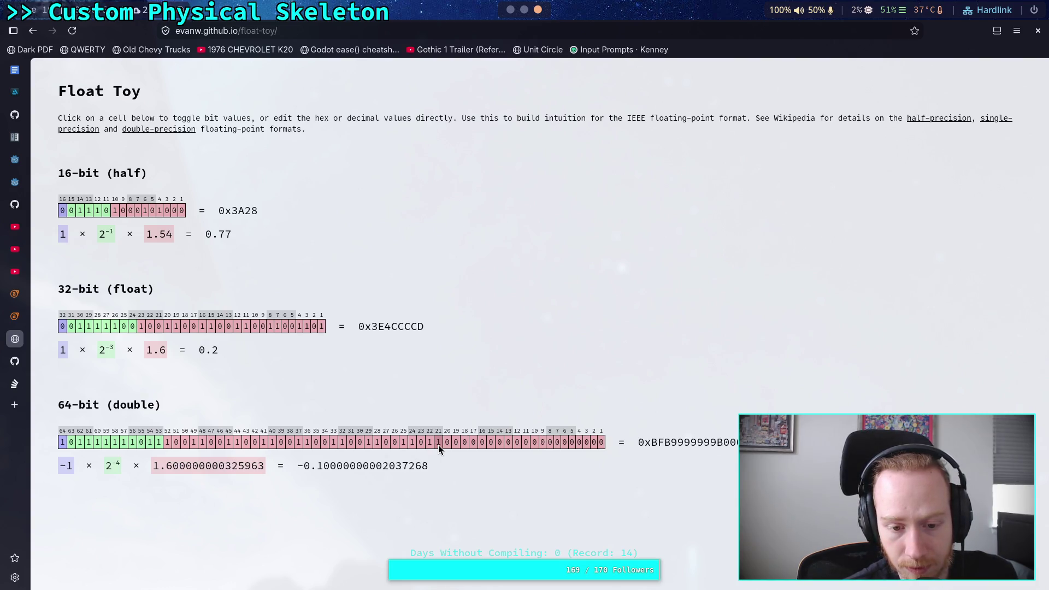
click(438, 445)
click(438, 445)
click(438, 445)
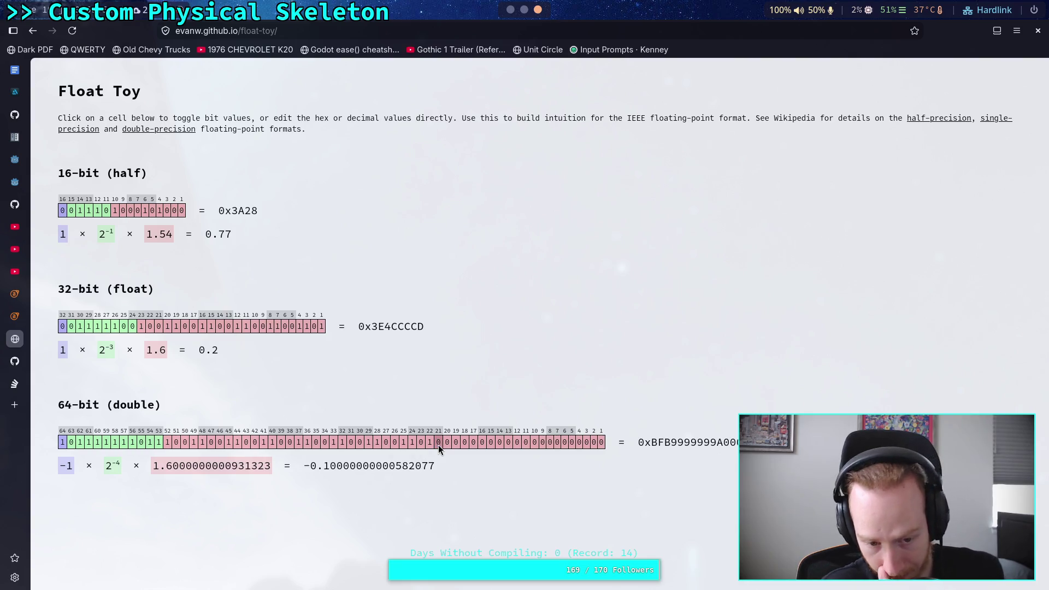
click(430, 444)
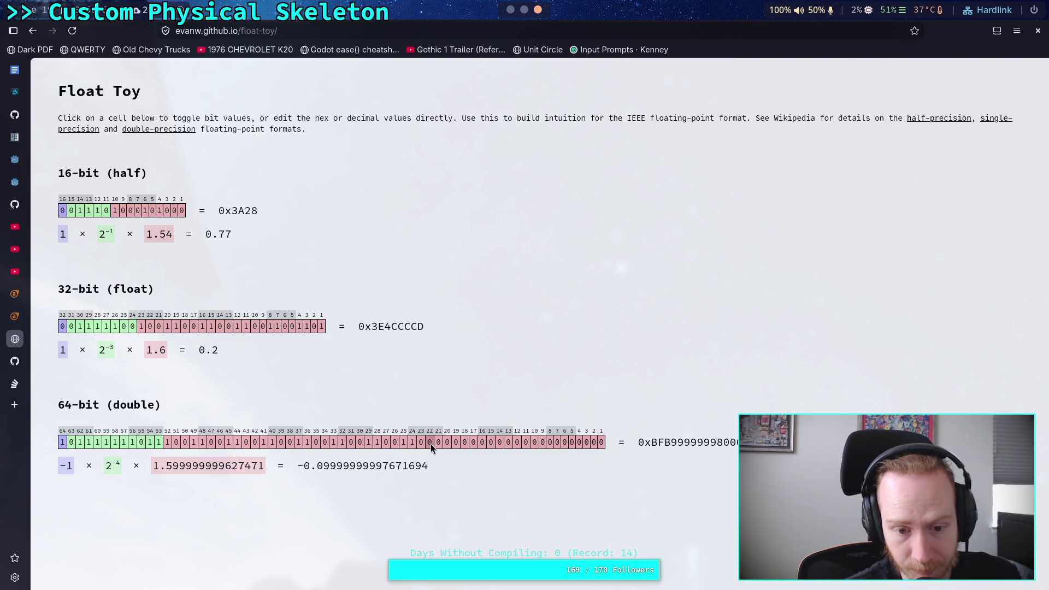
click(437, 443)
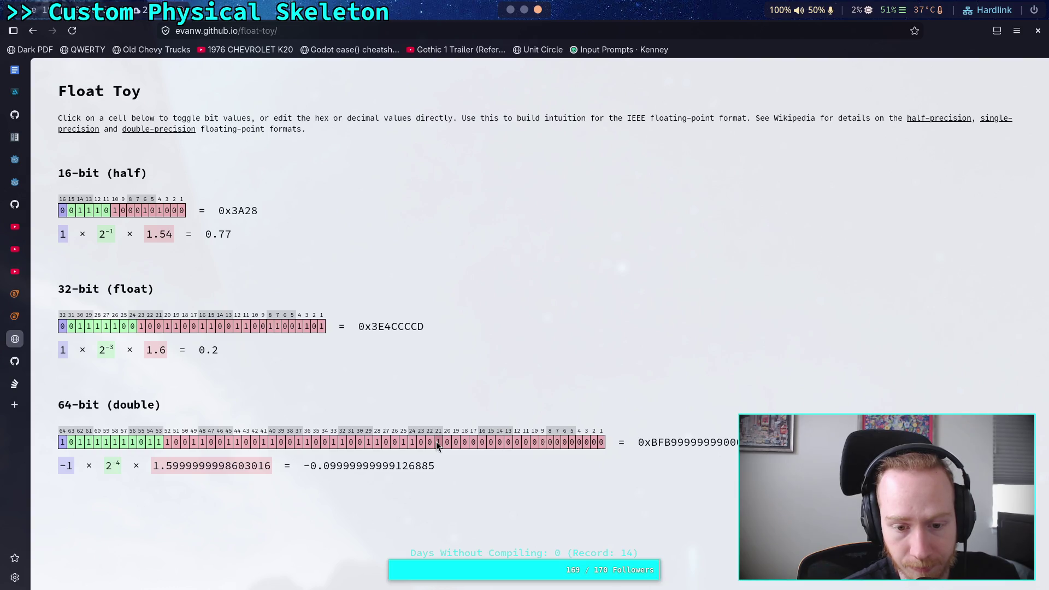
click(436, 441)
click(431, 444)
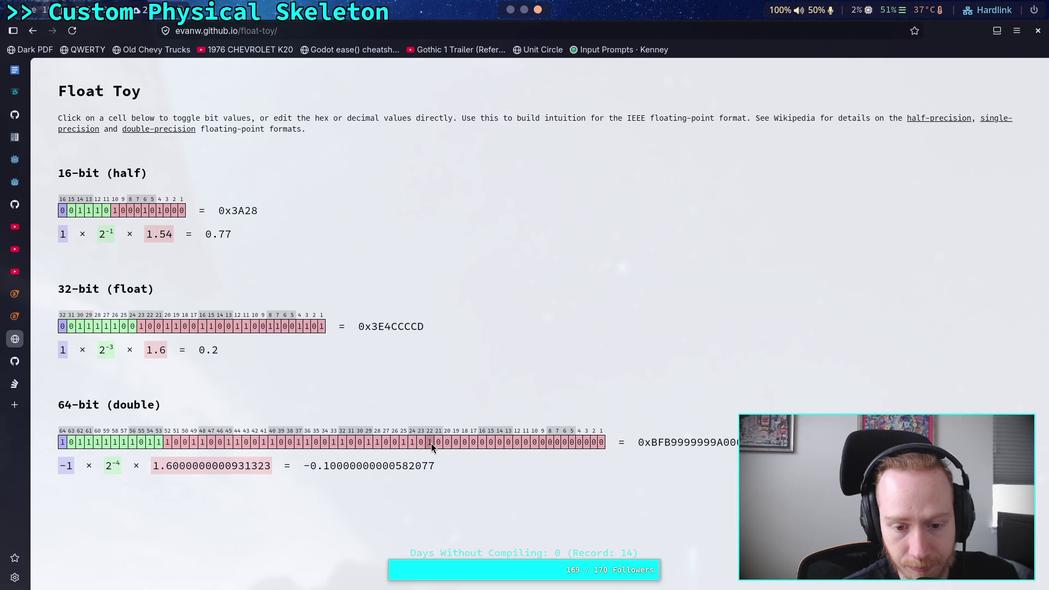
Compare bit 21 once more, then restore bit 22 for -0.10000000000582077
click(431, 443)
click(437, 442)
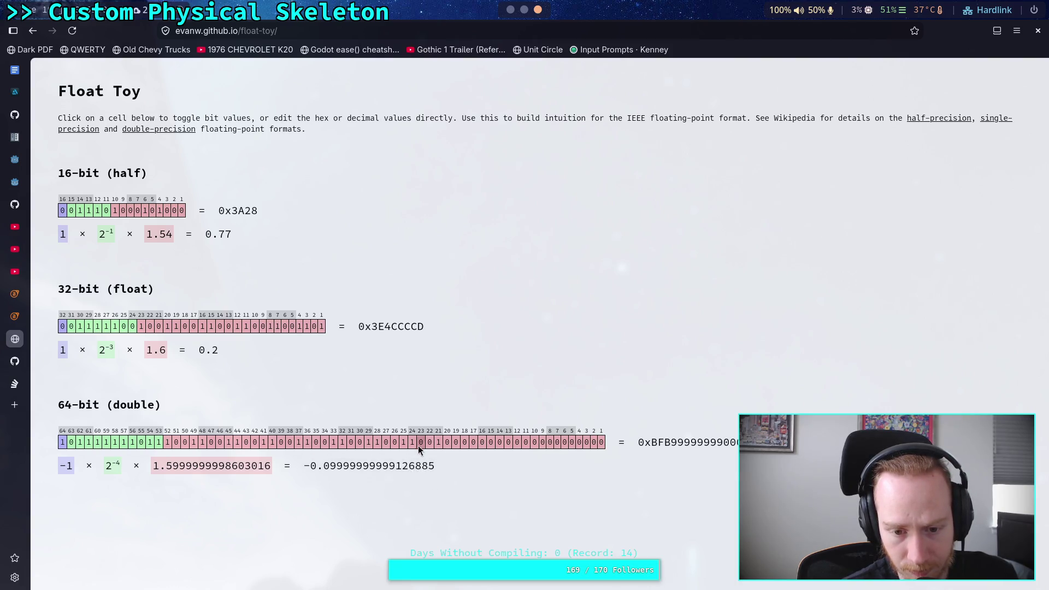
click(435, 442)
click(428, 443)
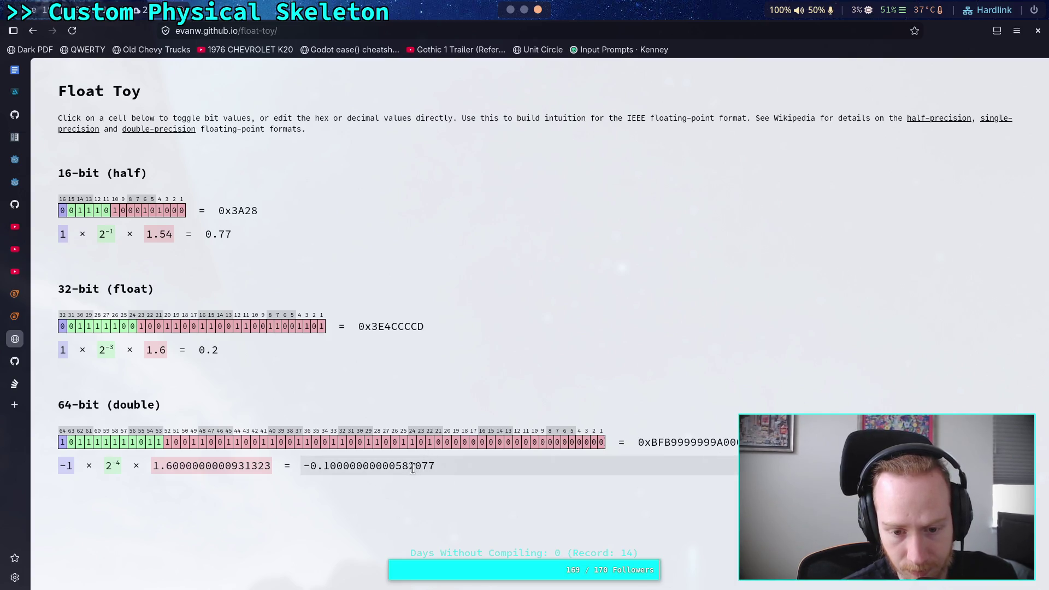
click(431, 446)
click(436, 444)
click(435, 444)
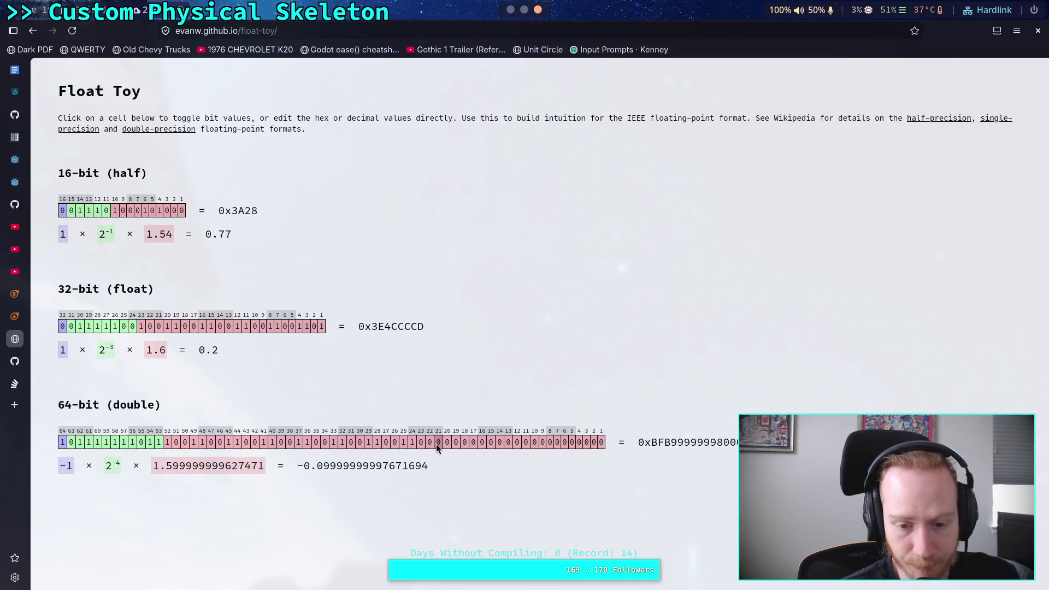
click(431, 444)
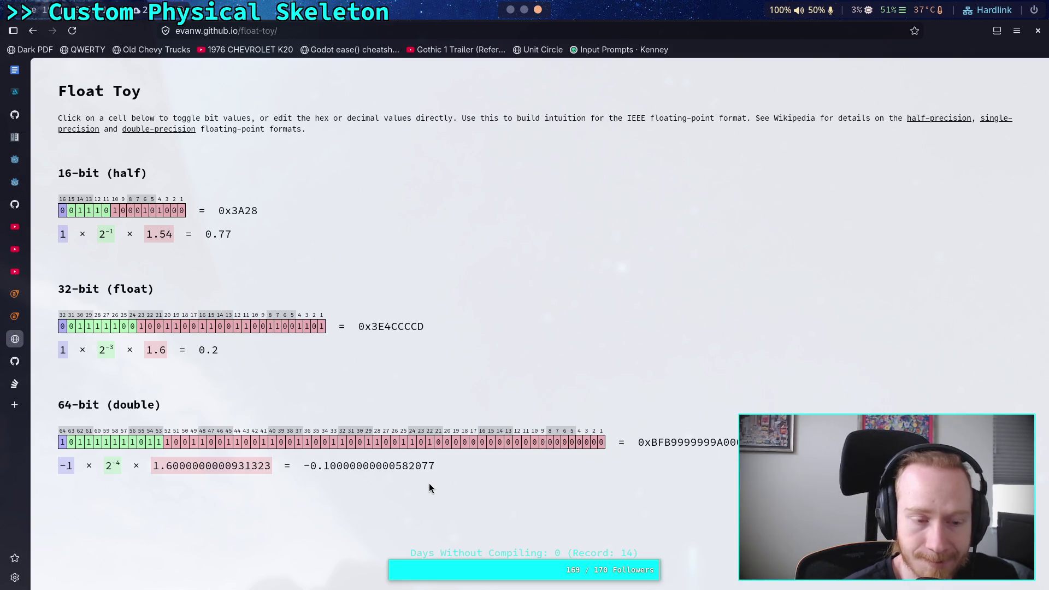
key(super+1)
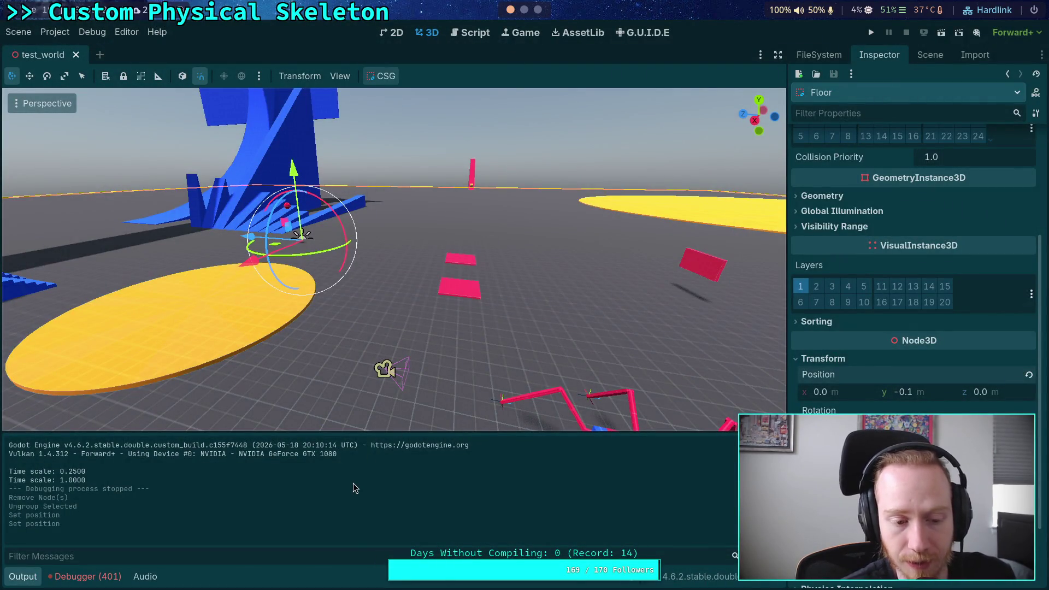
Show physical_skeleton.gd at lines 167–168, collapse the Output panel, and show the World tree
click(465, 35)
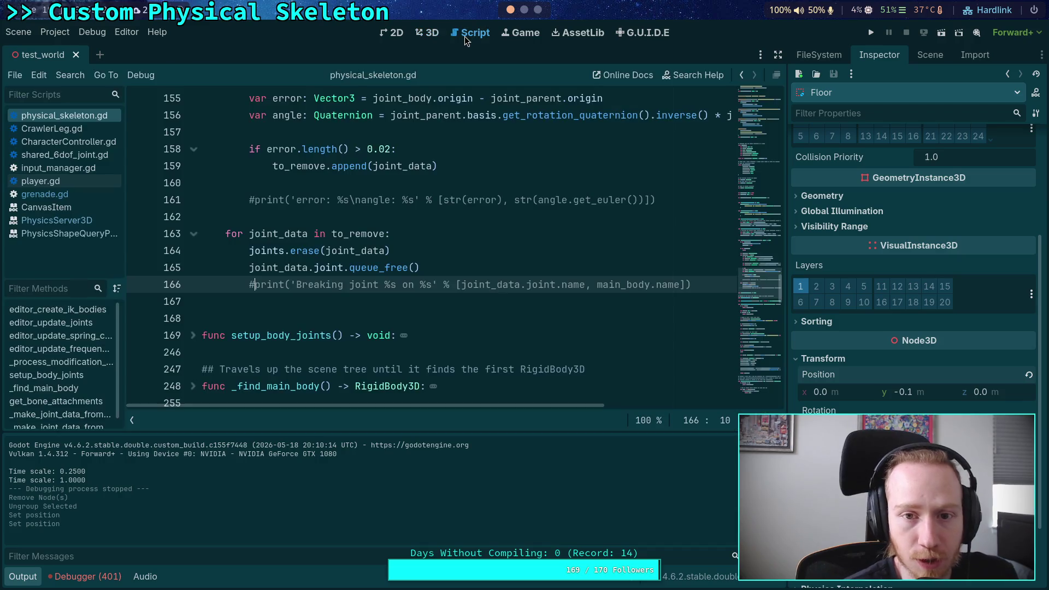
click(293, 303)
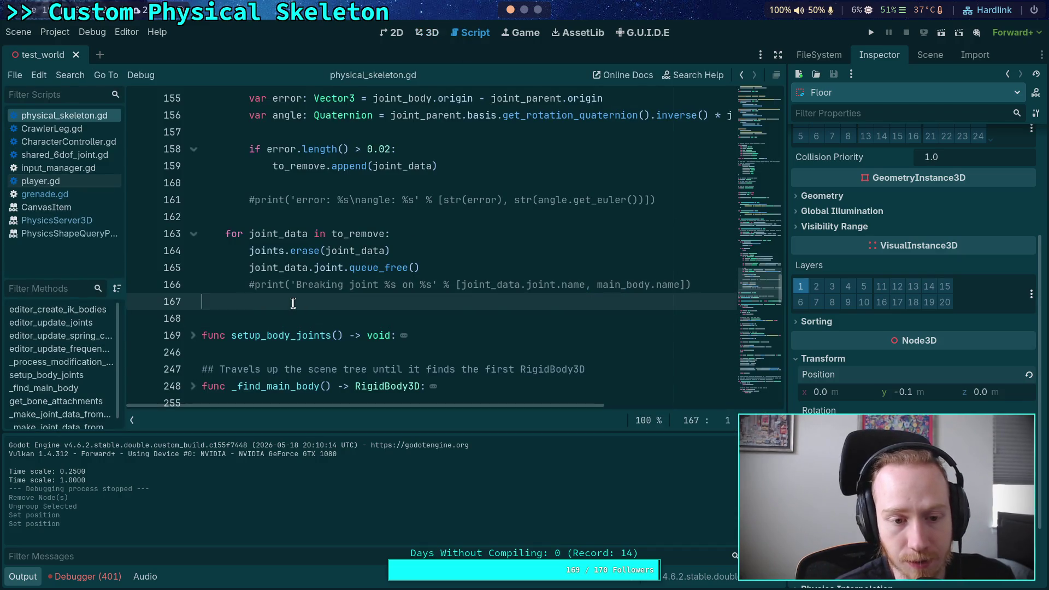
click(356, 322)
scroll(356, 322, down, 4)
scroll(356, 322, up, 3)
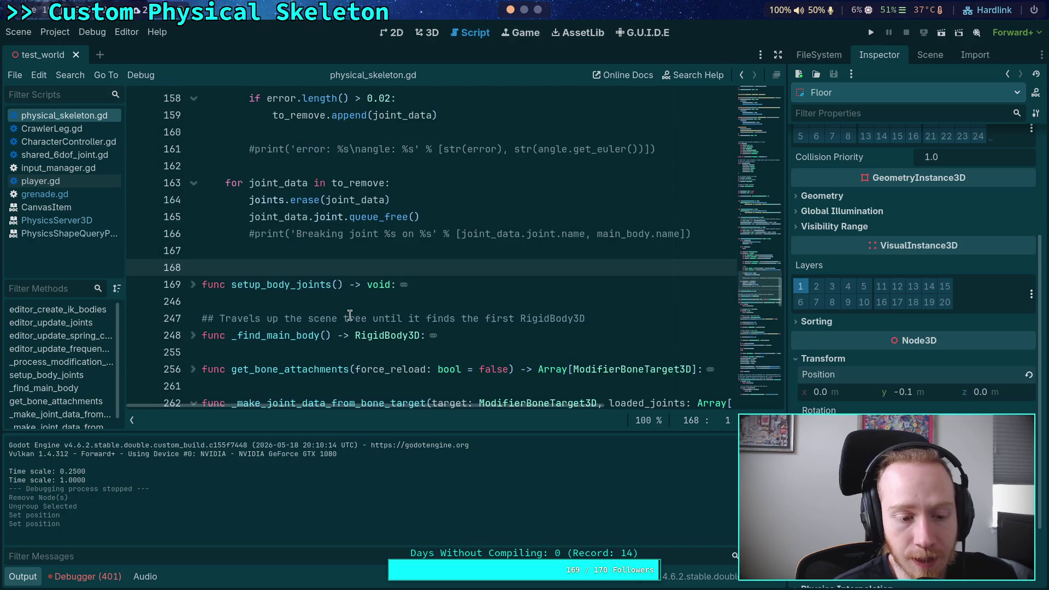
click(29, 576)
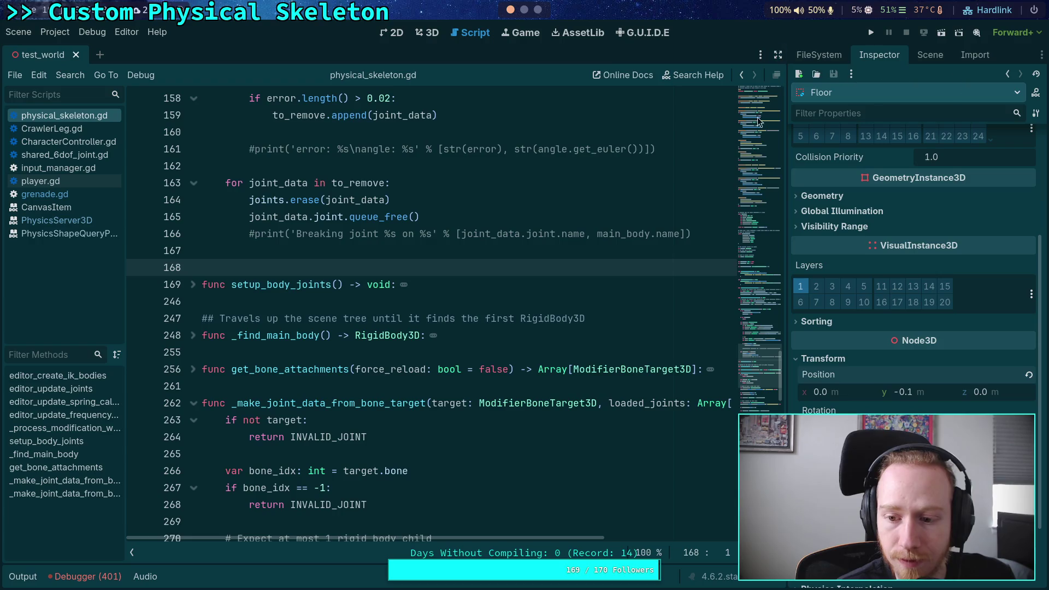
click(929, 56)
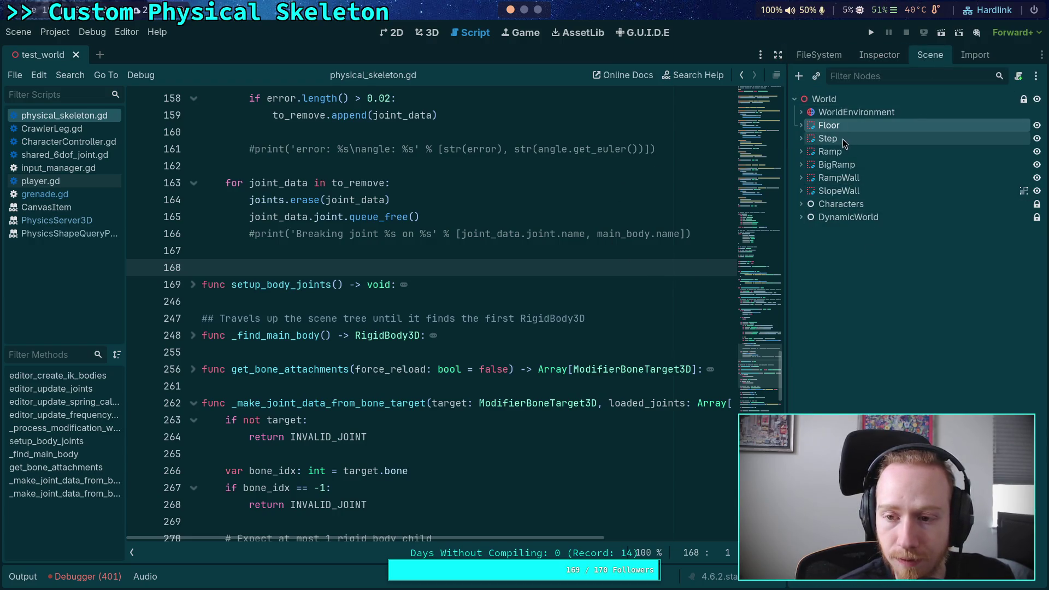
Change the Step node's Z position to 7.5, then back to 7.6, and save test_world
click(523, 10)
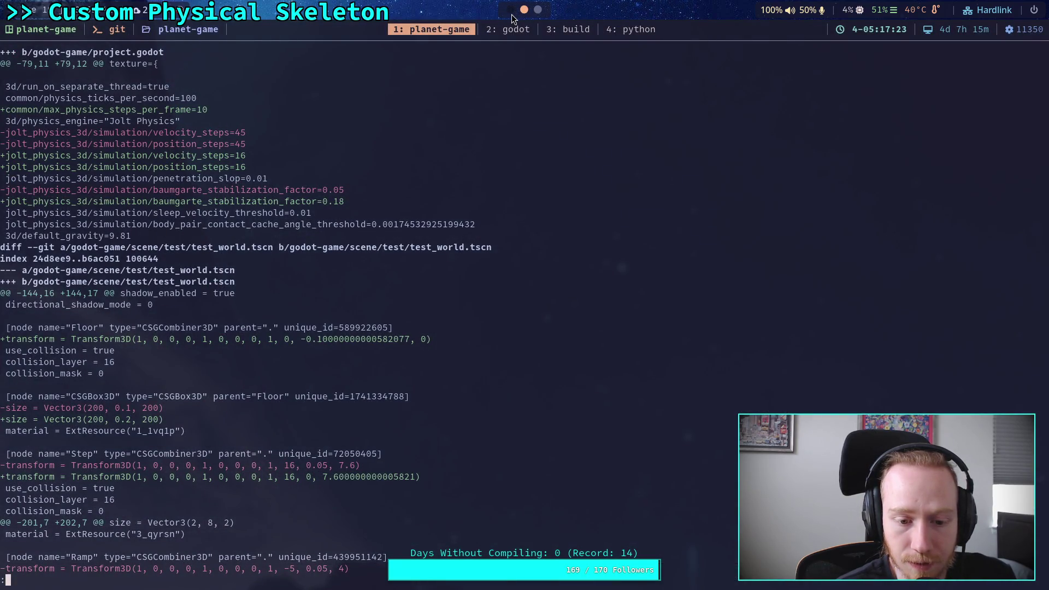
click(511, 10)
click(852, 141)
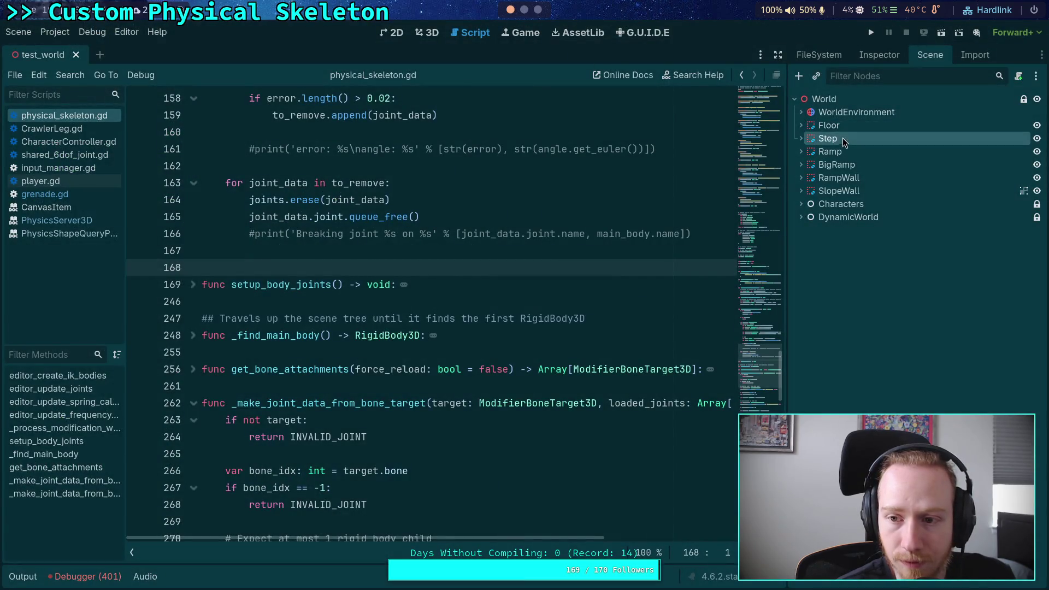
click(881, 54)
scroll(964, 382, down, 5)
click(1021, 306)
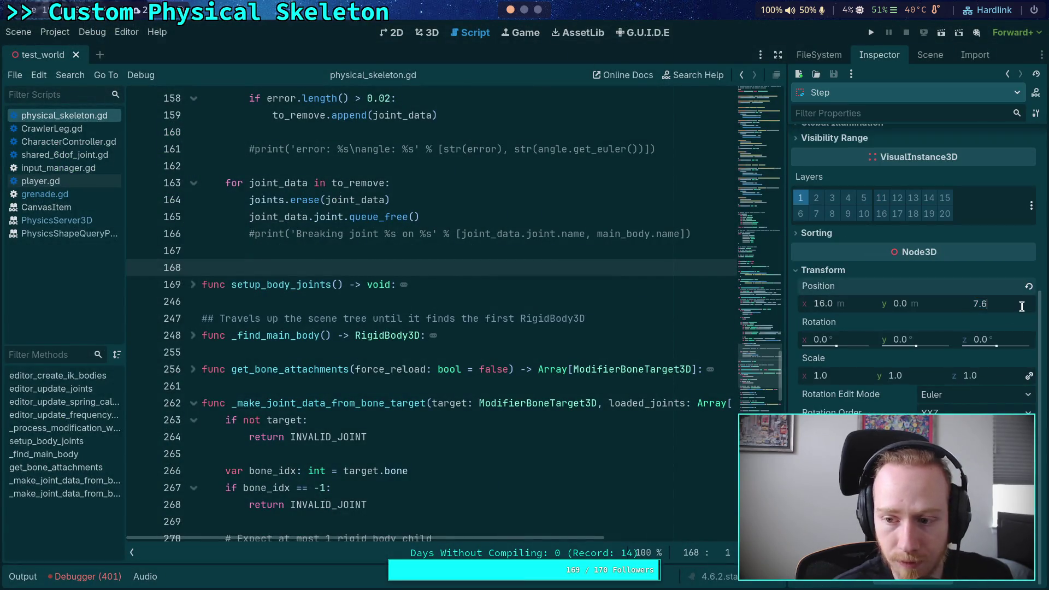
key(BackSpace)
text(5)
key(Return)
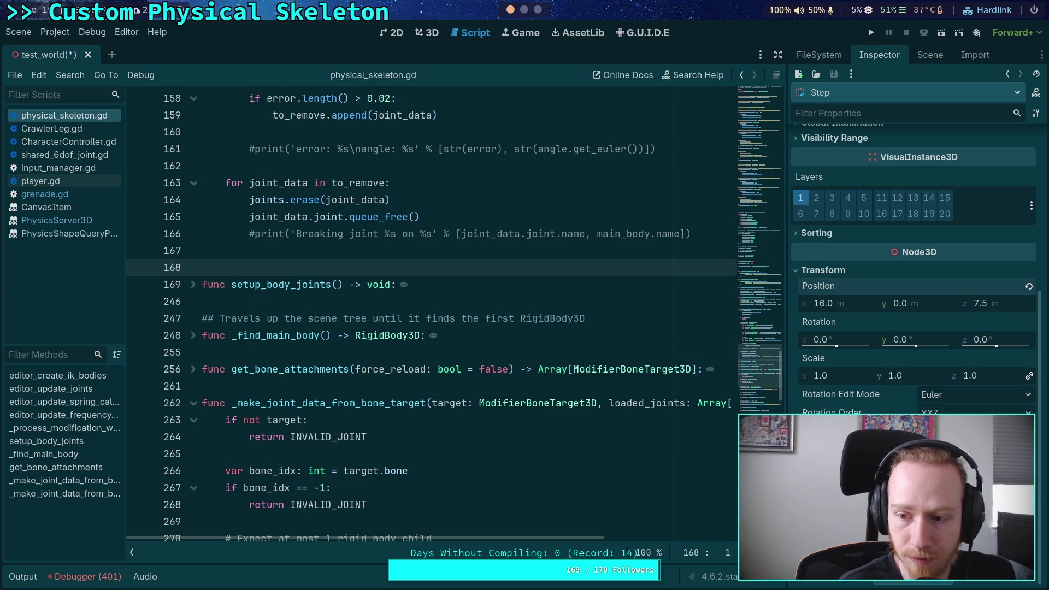
drag(984, 303, 989, 303)
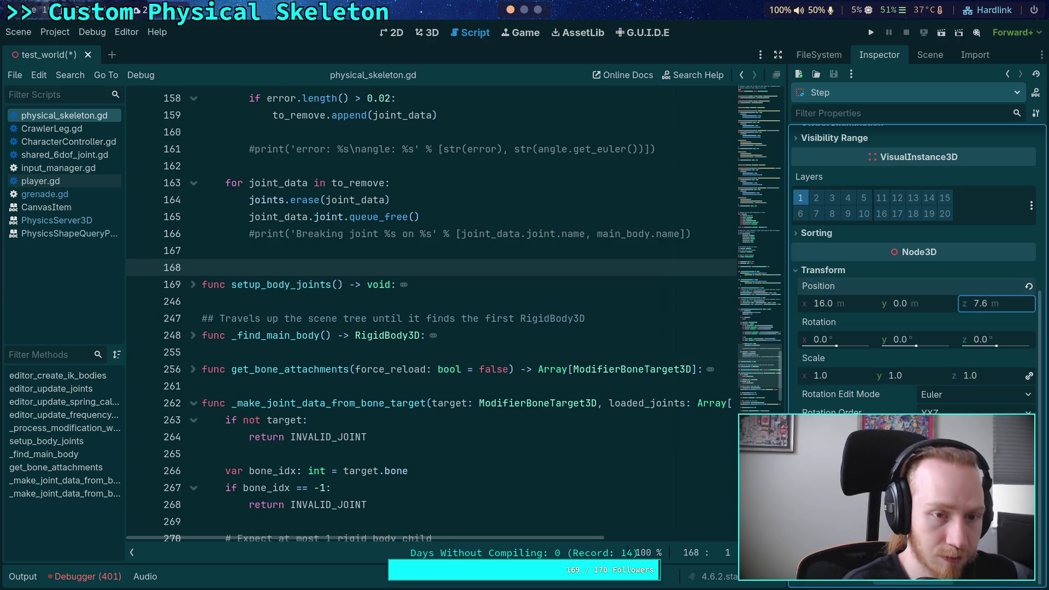
key(ctrl+s)
key(super+2)
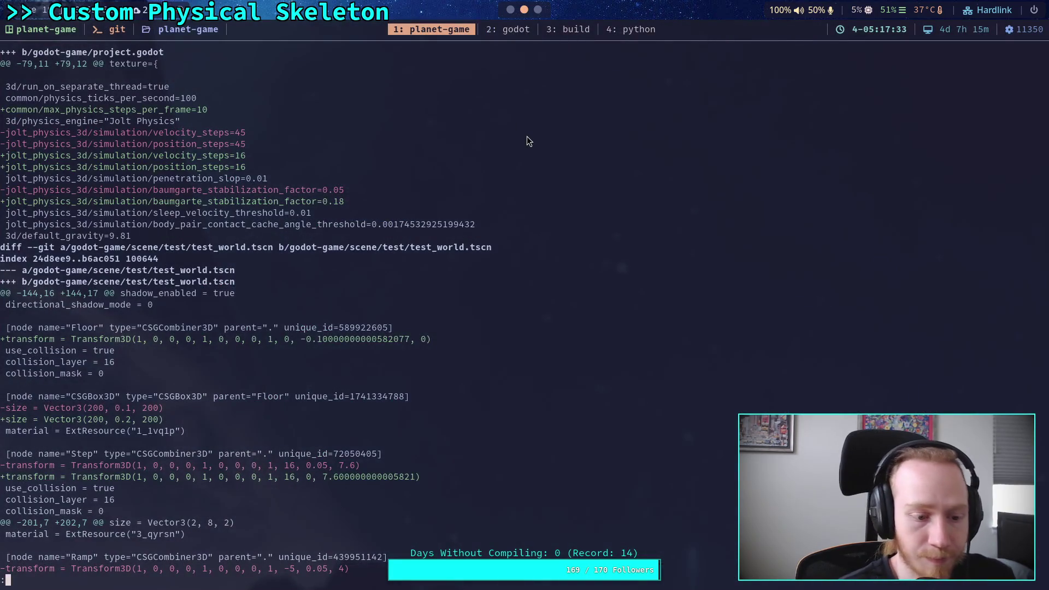
Rerun git diff and review the test_world.tscn changes
text(qgit diff)
key(Return)
key(space)
key(space)
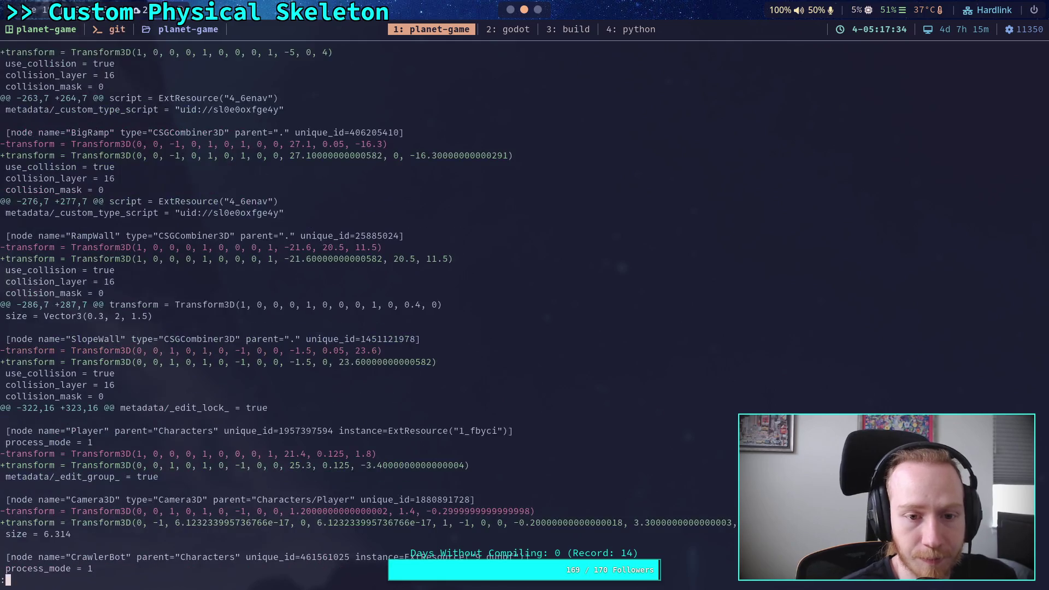
key(b)
scroll(245, 310, down, 4)
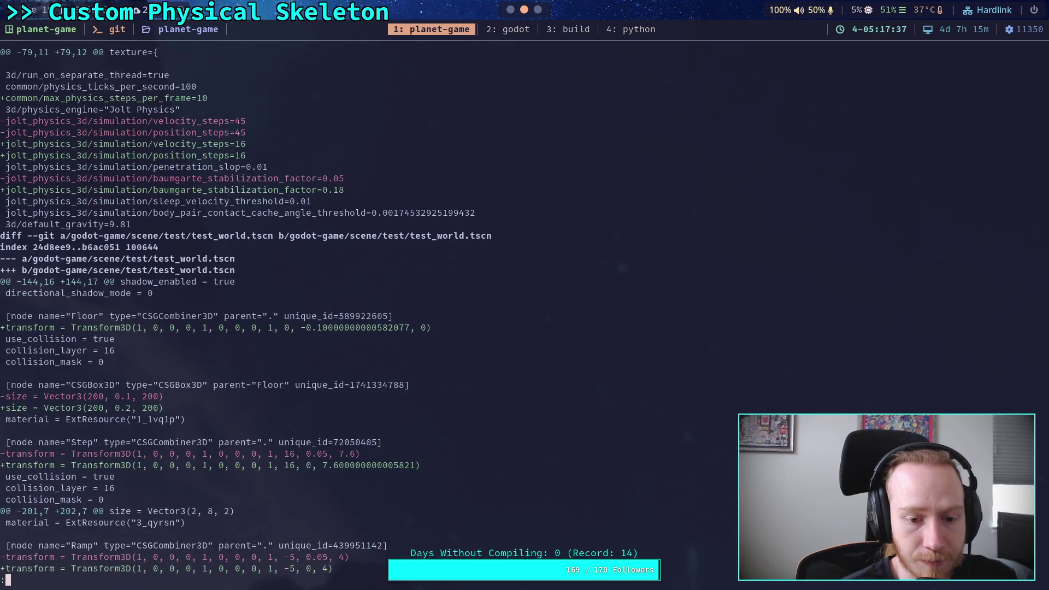
scroll(255, 310, down, 1)
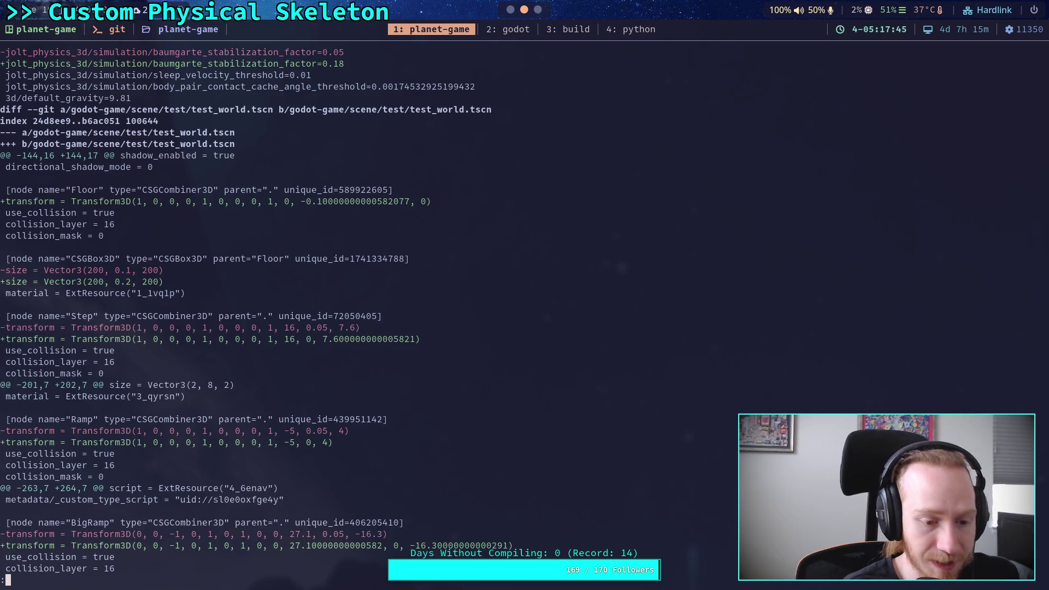
Open godot-game/scene/test/test_world.tscn in Neovim
text(q)
text(n)
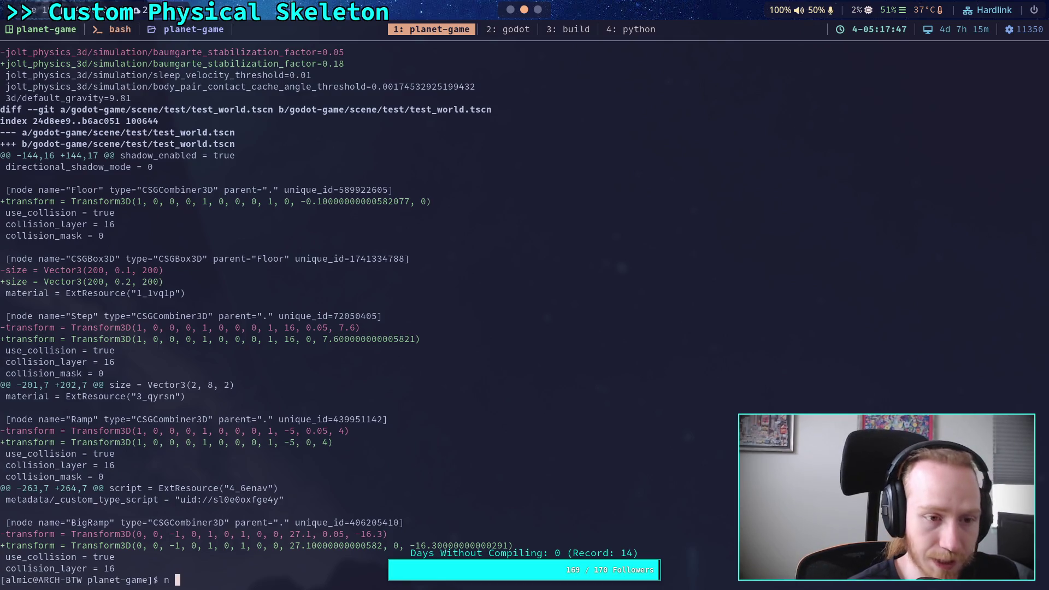
text( go)
key(Tab)
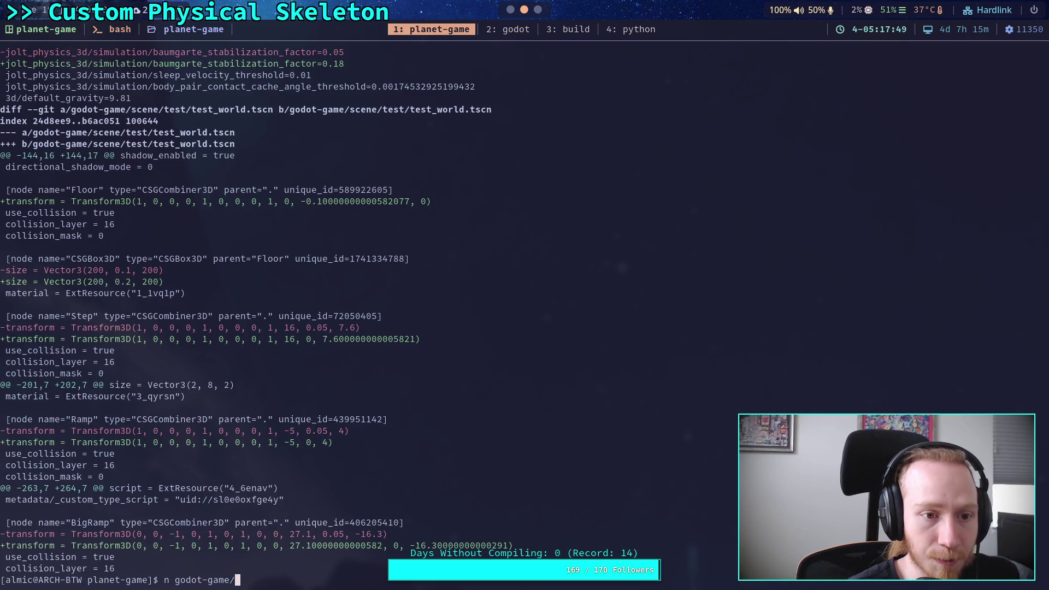
text(scene/test/test_world.tscn)
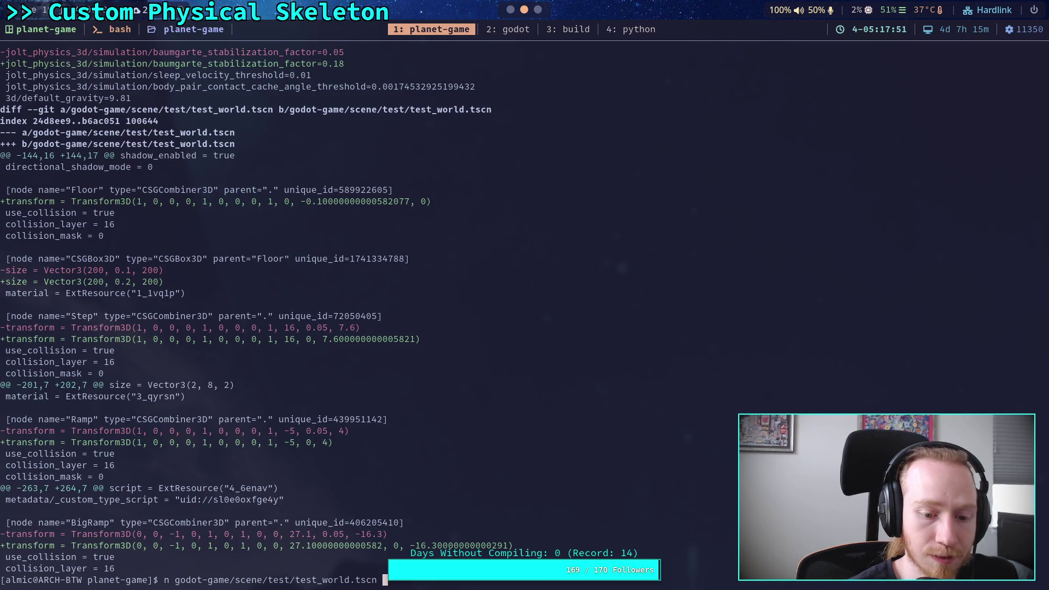
key(Return)
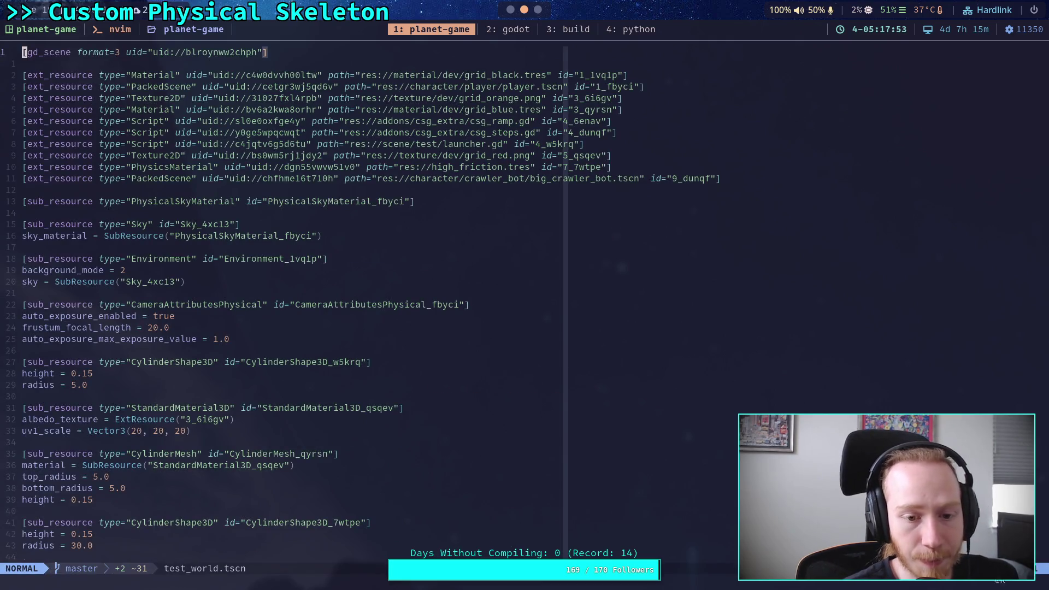
Trim the Floor node's transform value to exactly -0.1
key(ctrl+f)
key(ctrl+f)
key(ctrl+f)
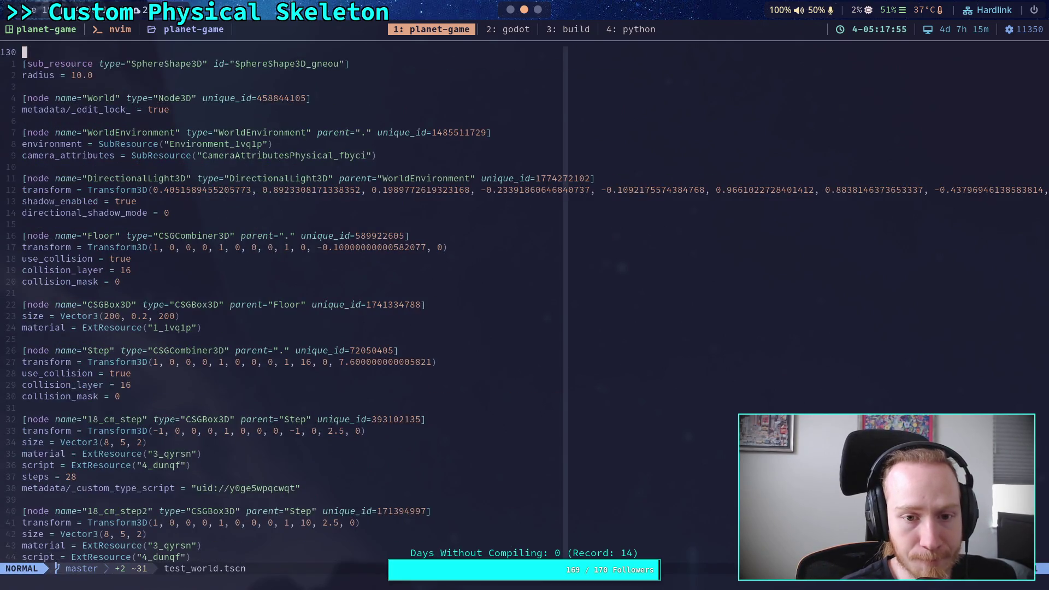
key(j)
key(j)
key(j)
key(k)
key(l)
key(l)
key(l)
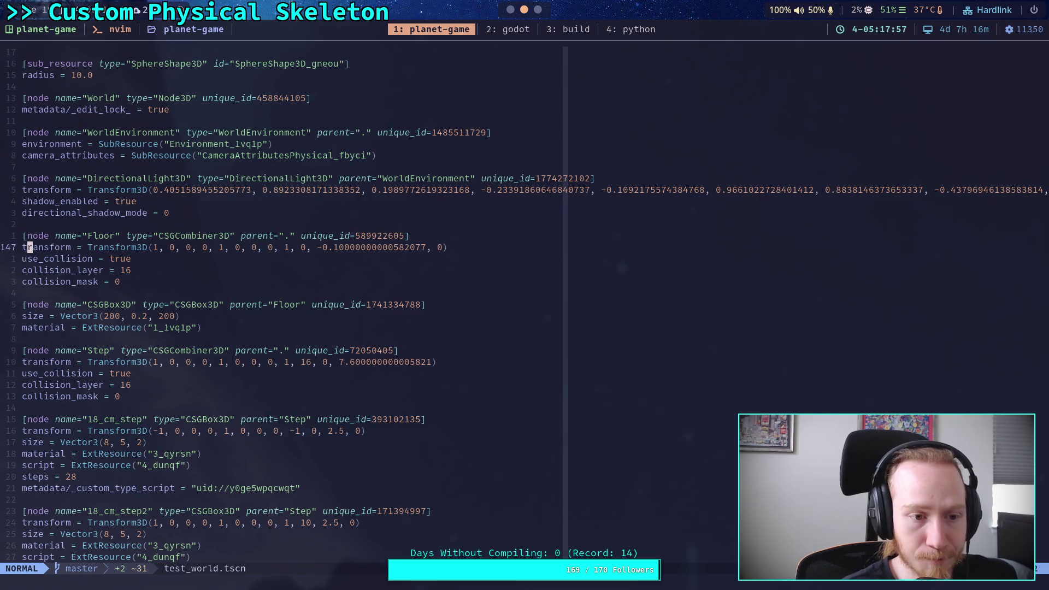
key(l)
key(l)
key(l)
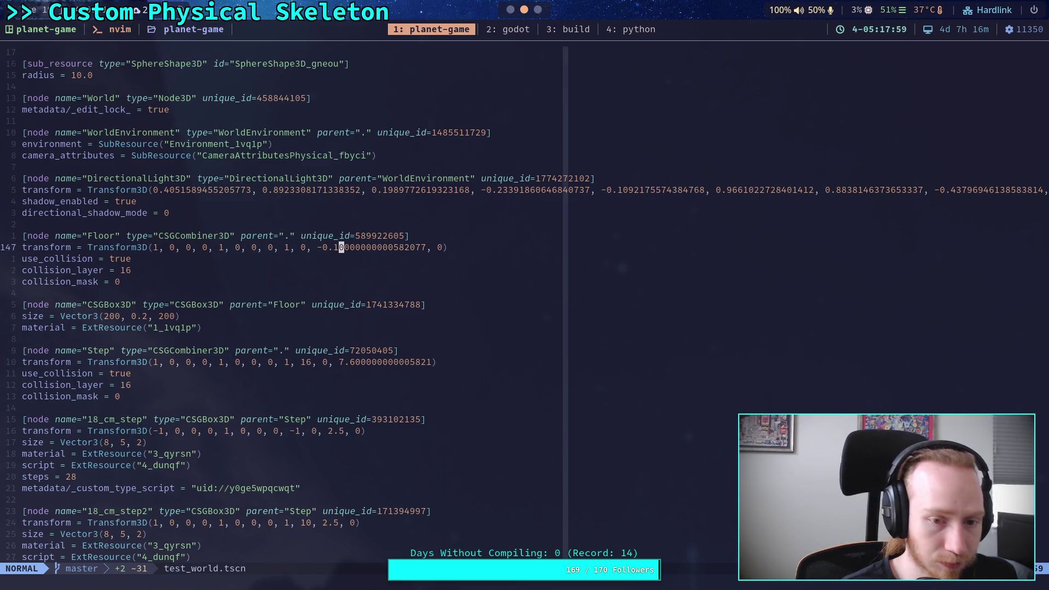
key(d)
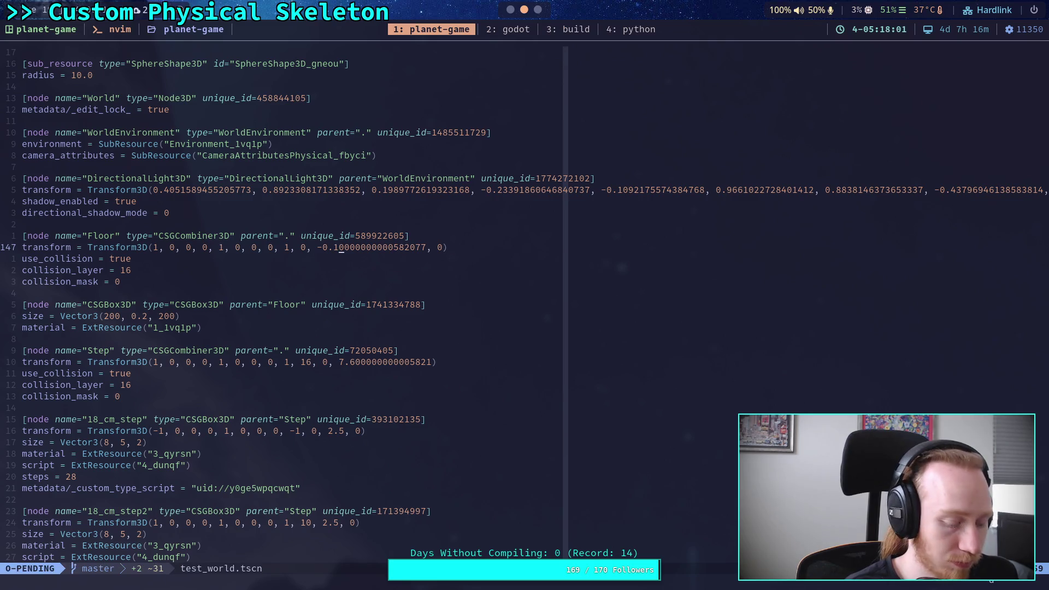
key(Escape)
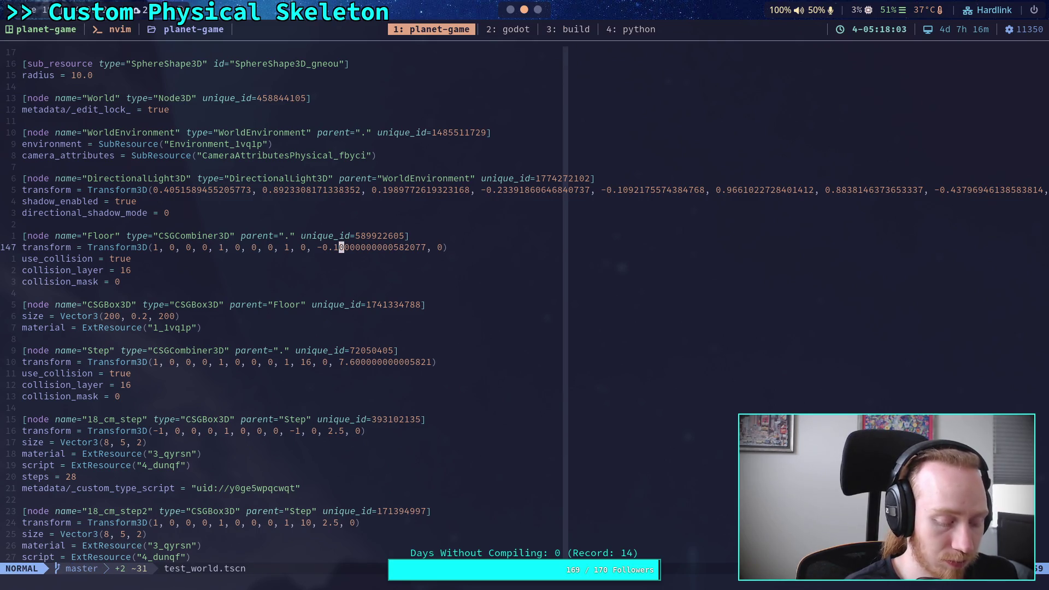
key(d)
key(t)
key(comma)
Trim the Step node's transform value to exactly 7.6
key(j)
key(7)
key(j)
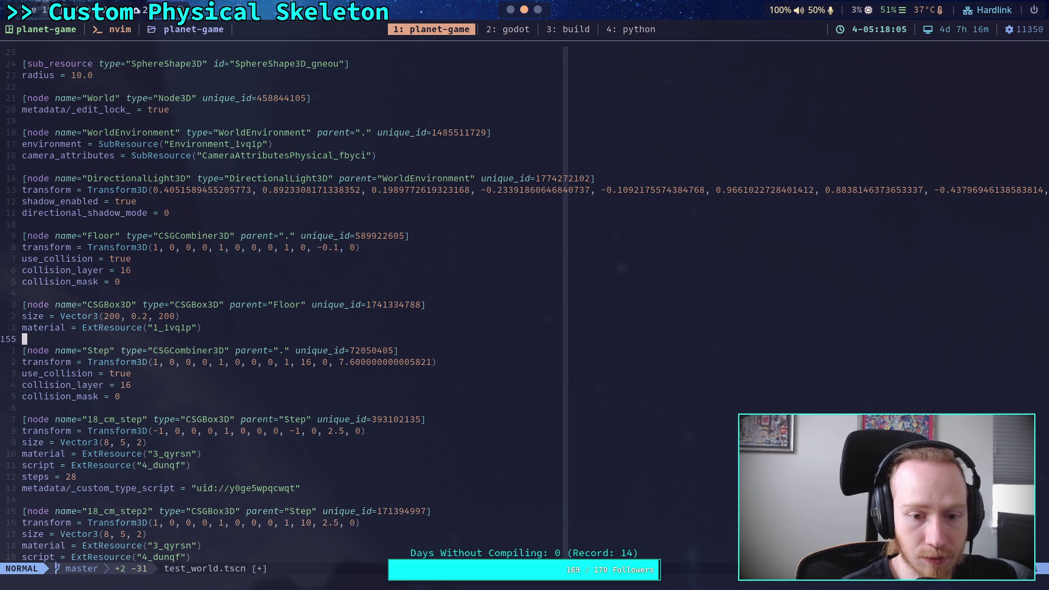
key(j)
key(j)
key(l)
key(l)
key(l)
key(d)
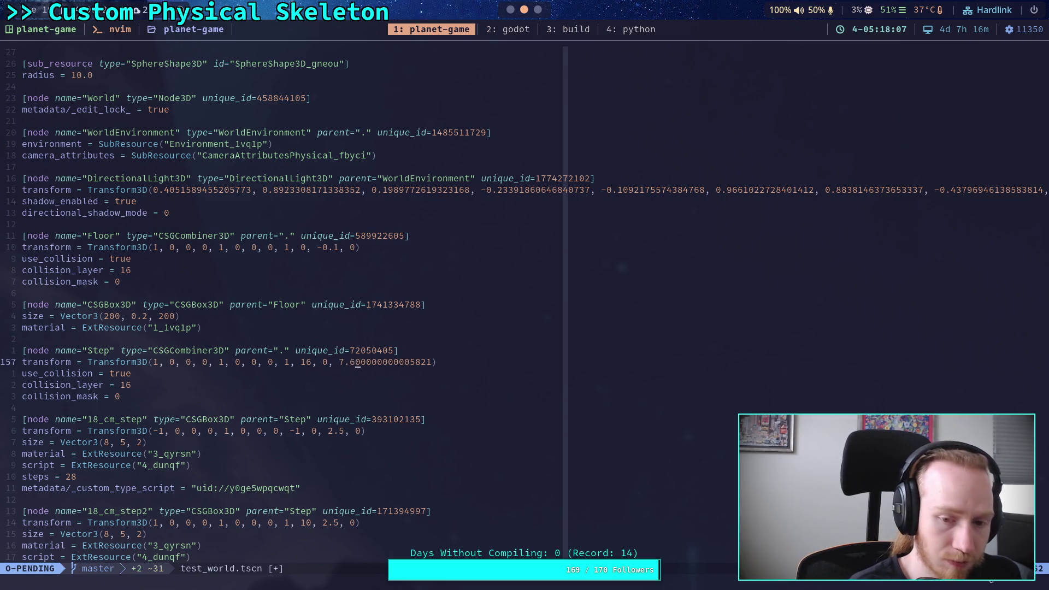
key(t)
key(parenright)
Clean the BigRamp transform so its values read exactly 27.1 and -16.3
key(j)
key(j)
key(j)
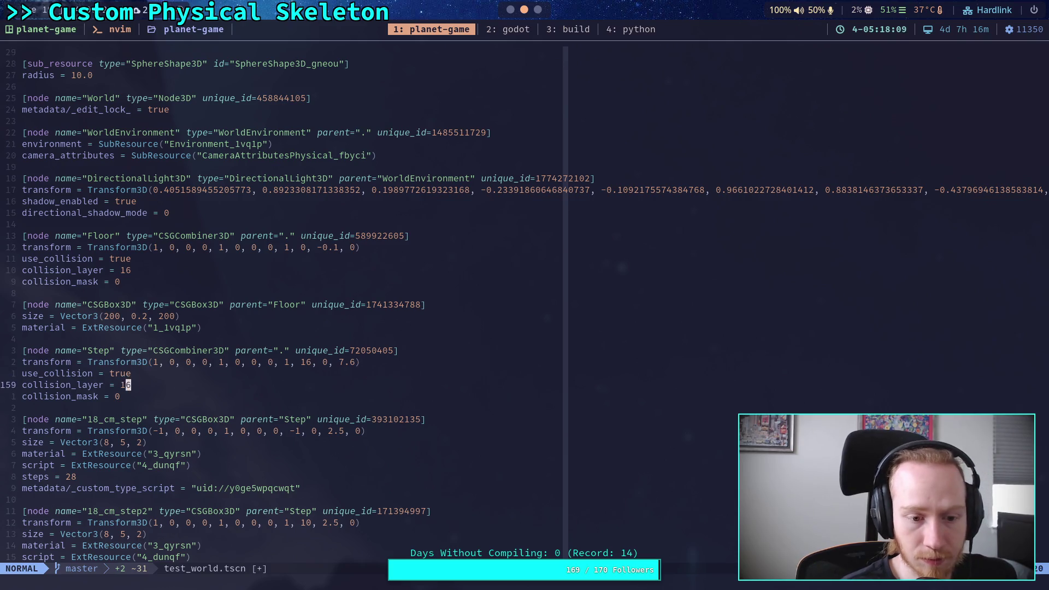
key(j)
key(j)
key(j)
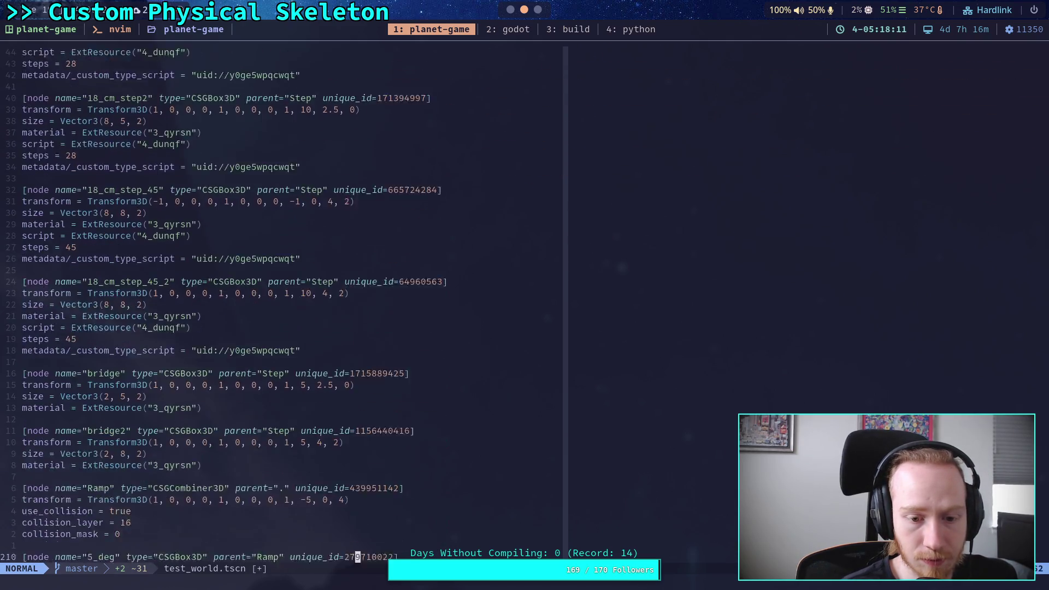
key(j)
key(j)
key(j)
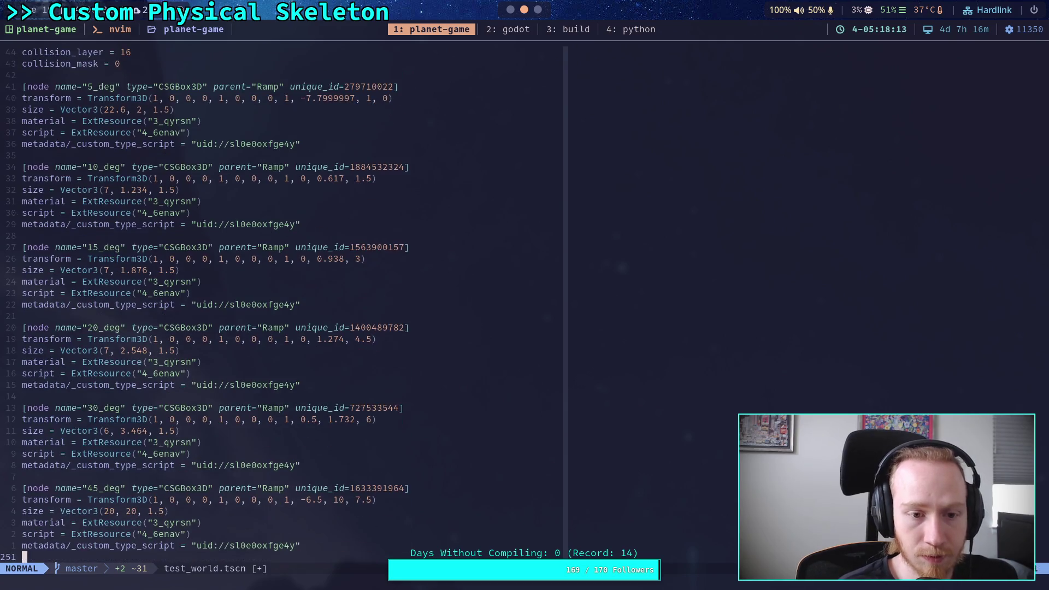
key(j)
key(j)
key(j)
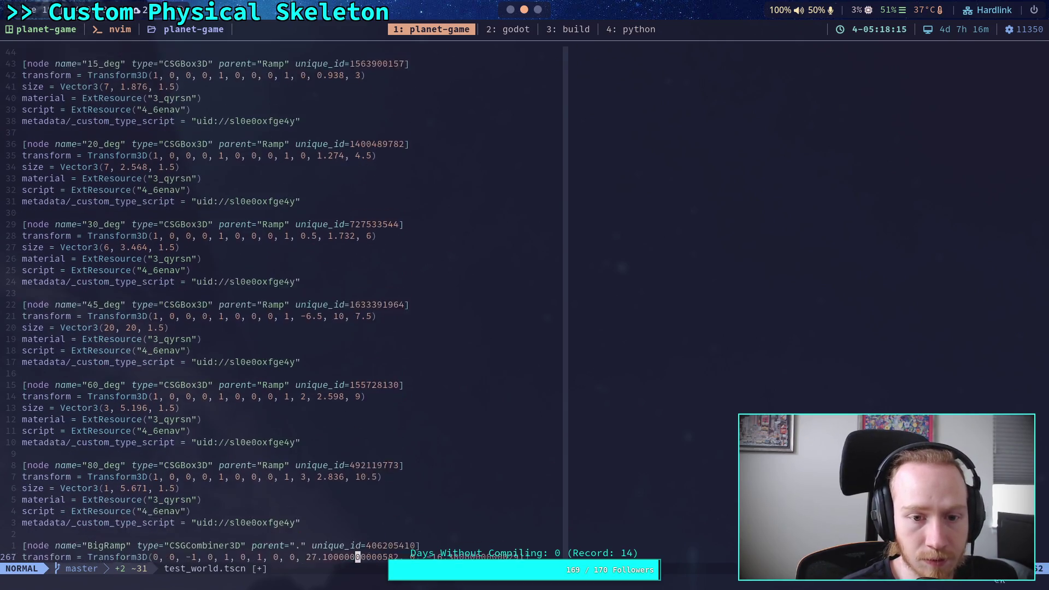
key(k)
key(k)
key(k)
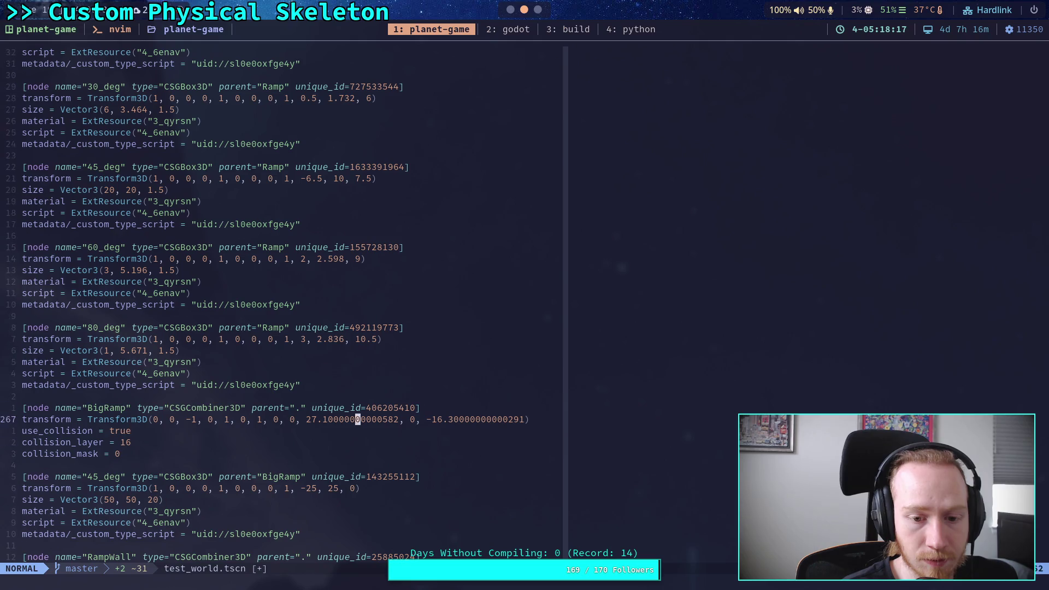
key(h)
key(h)
key(h)
key(h)
key(l)
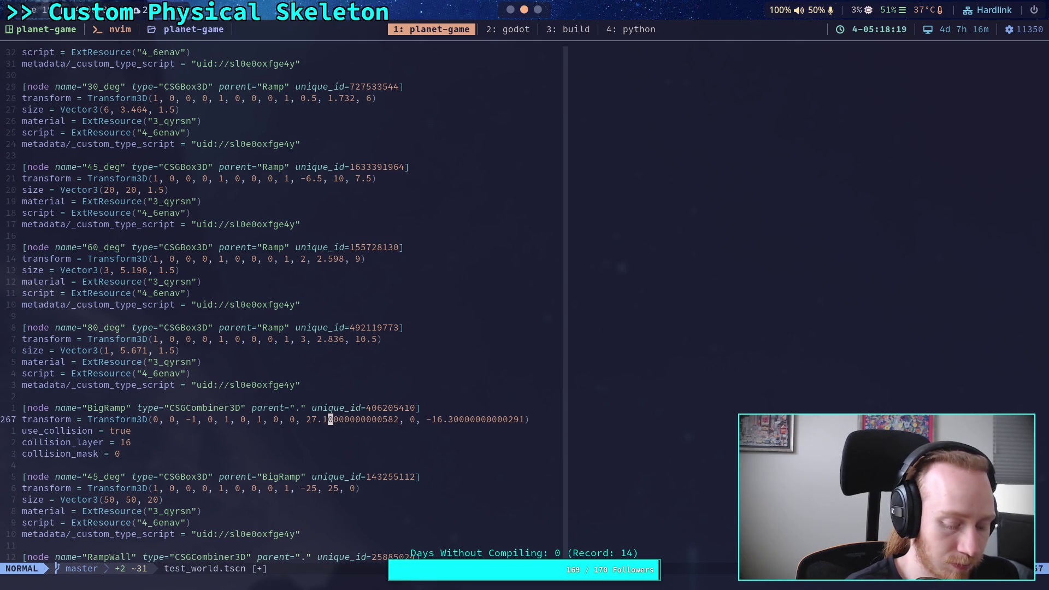
key(d)
key(t)
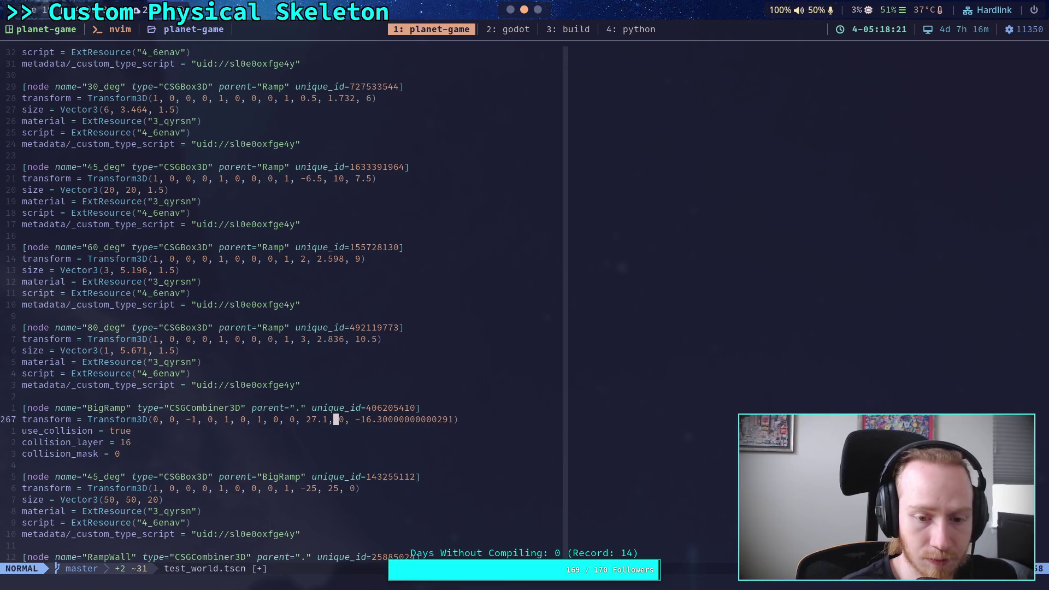
key(f)
key(1)
key(f)
key(0)
key(d)
key(t)
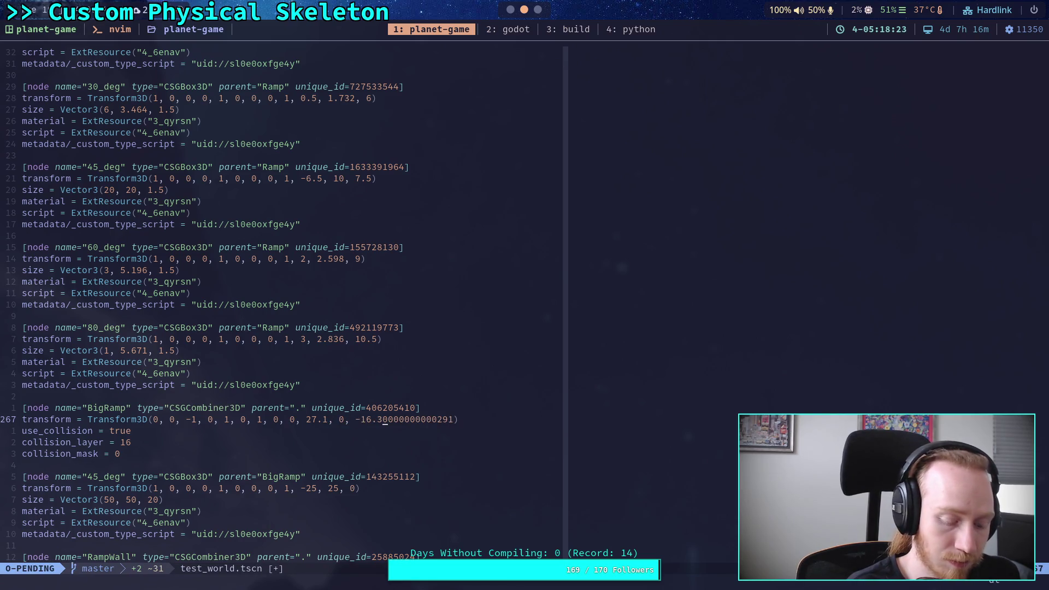
key(parenright)
Trim the RampWall transform value to exactly -21.6
key(j)
key(j)
key(j)
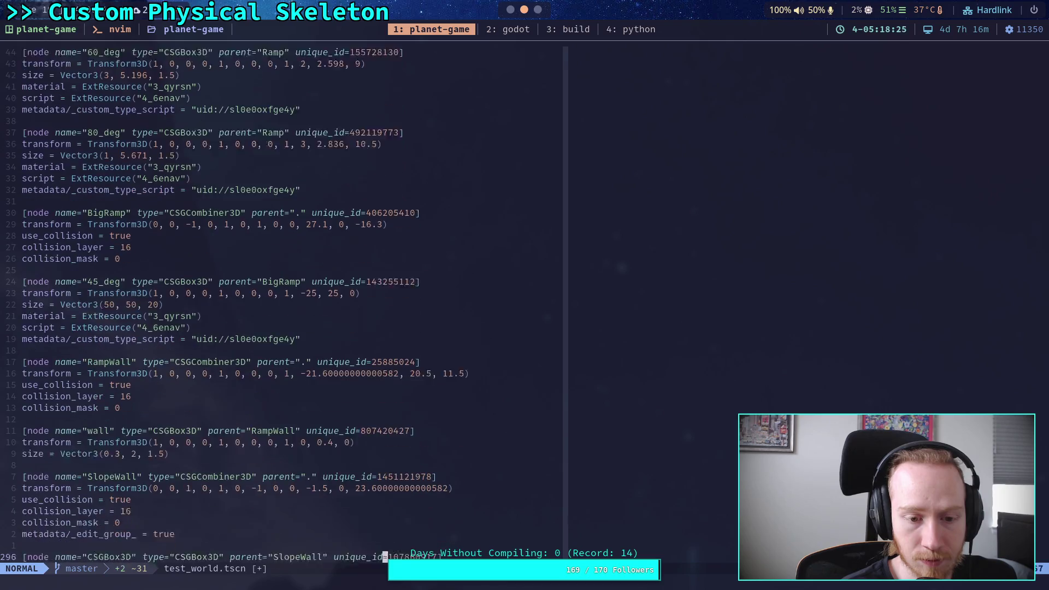
key(k)
key(k)
key(k)
key(h)
key(h)
key(h)
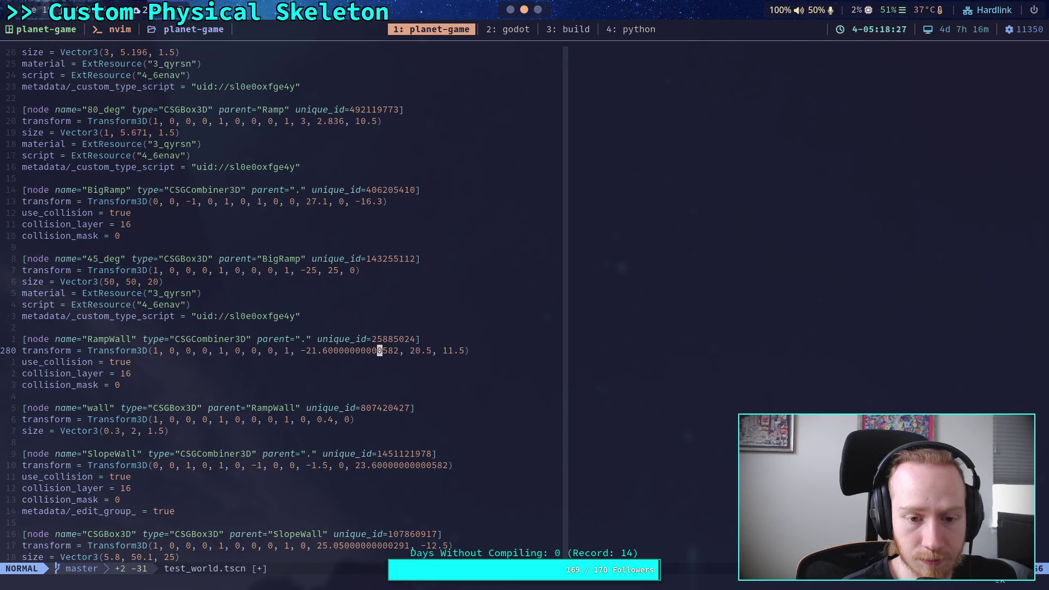
key(l)
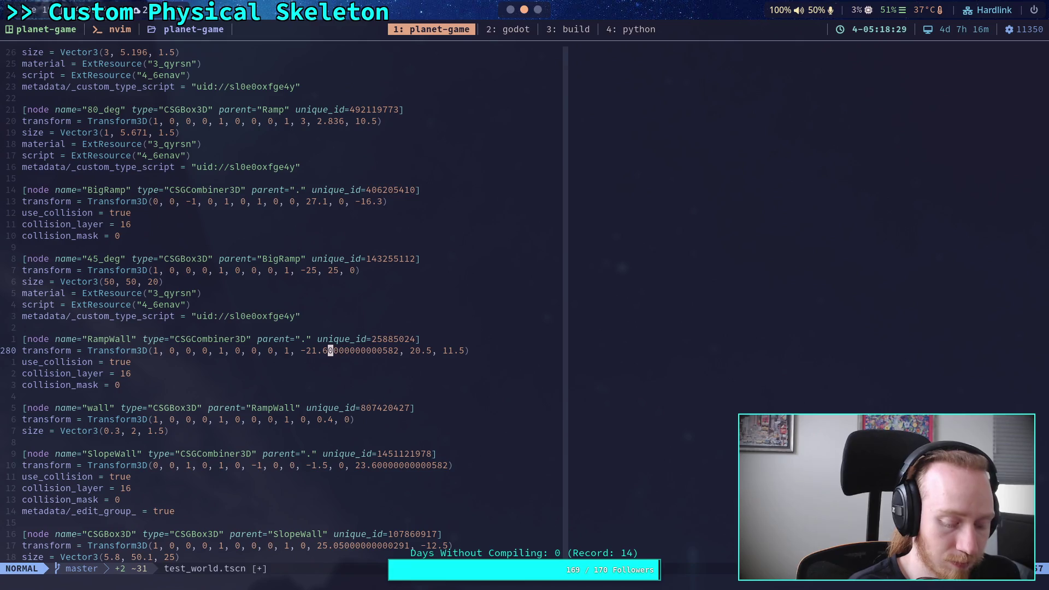
key(d)
key(t)
key(comma)
Trim the SlopeWall transform value to exactly 23.6
key(j)
key(j)
key(j)
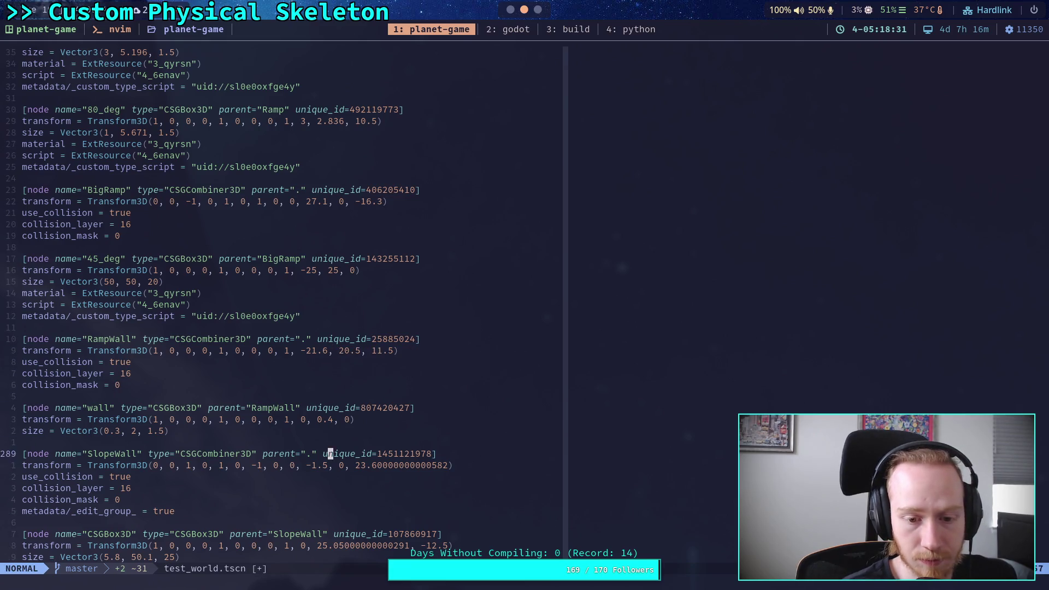
key(j)
key(w)
key(f)
key(0)
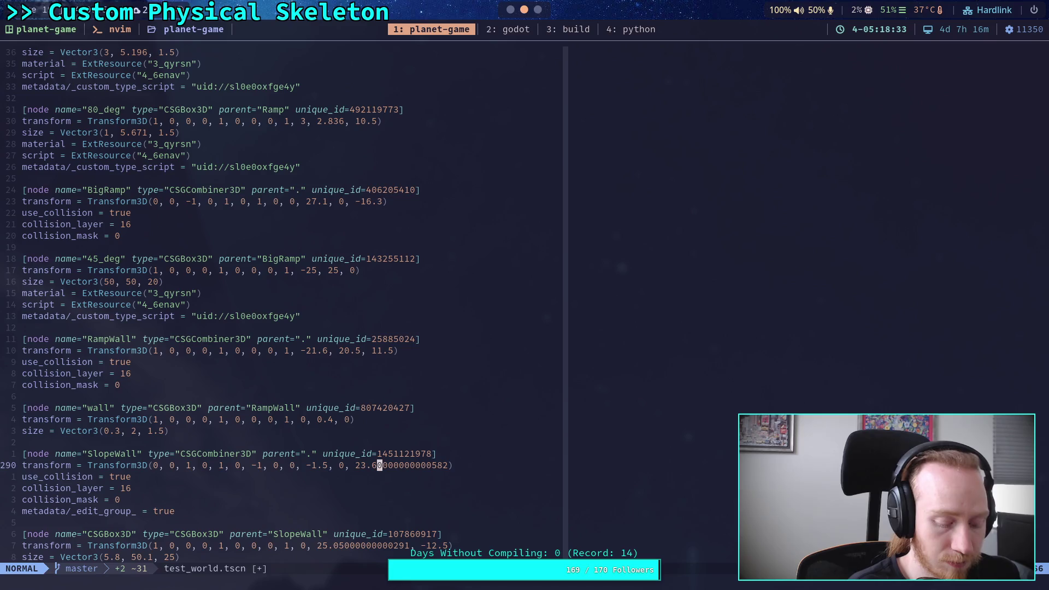
key(d)
key(t)
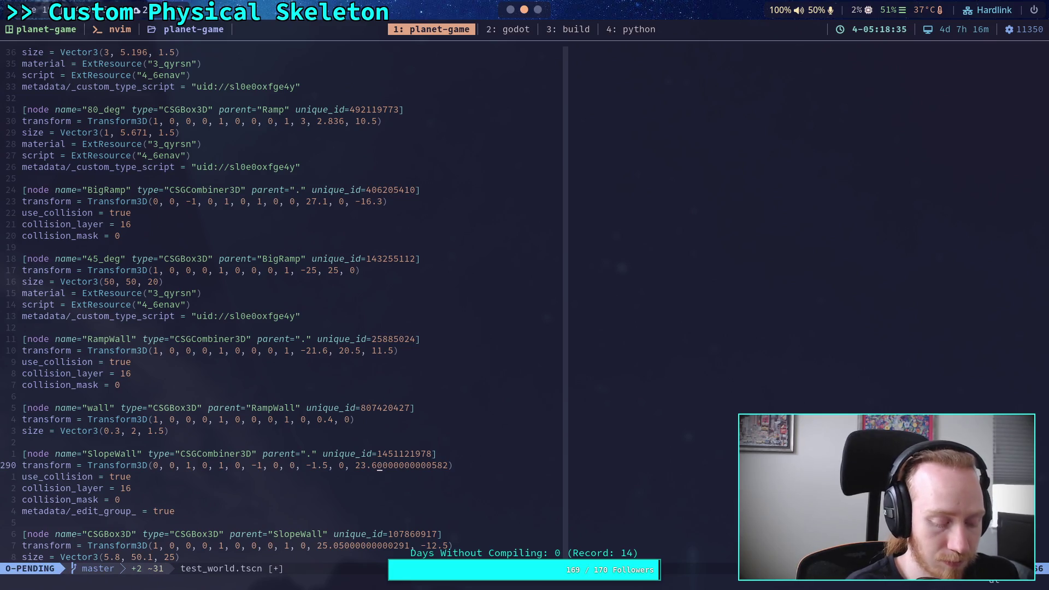
key(parenright)
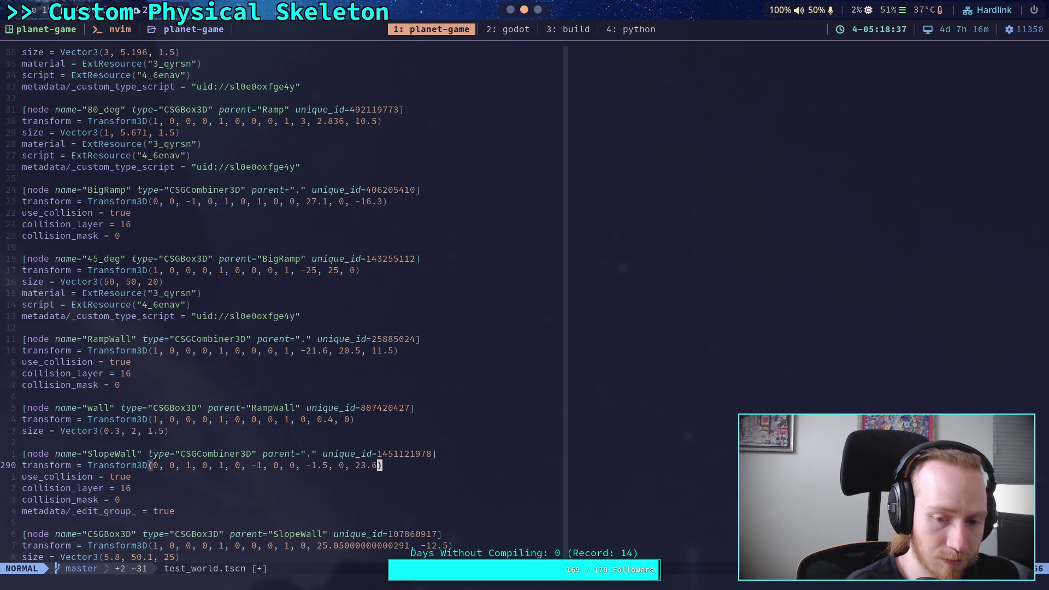
Trim the CSGBox3D transform value to exactly 25.05
key(j)
key(j)
key(j)
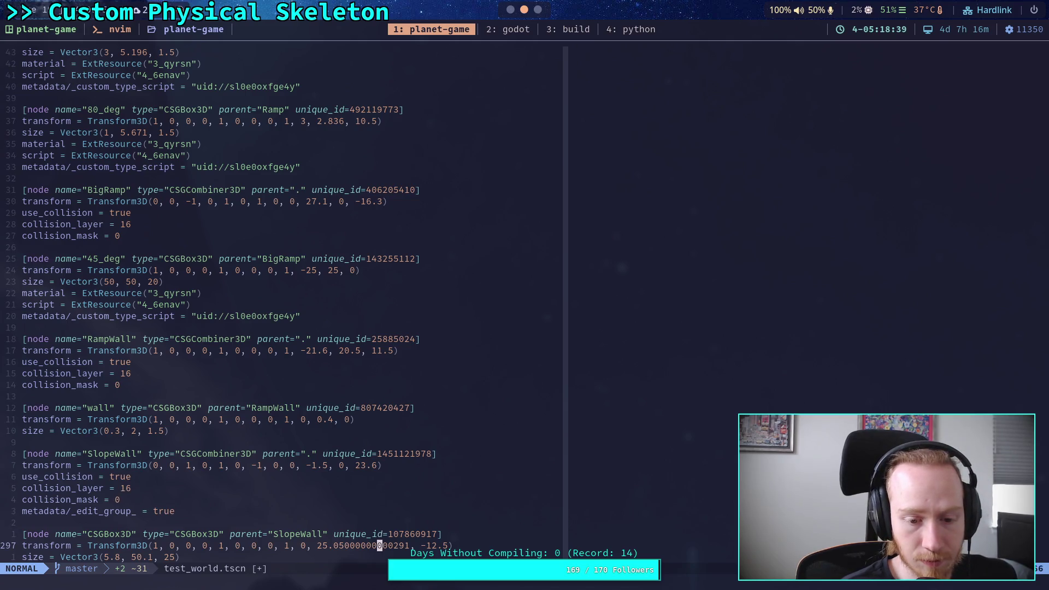
key(h)
key(F)
key(5)
key(l)
key(d)
key(t)
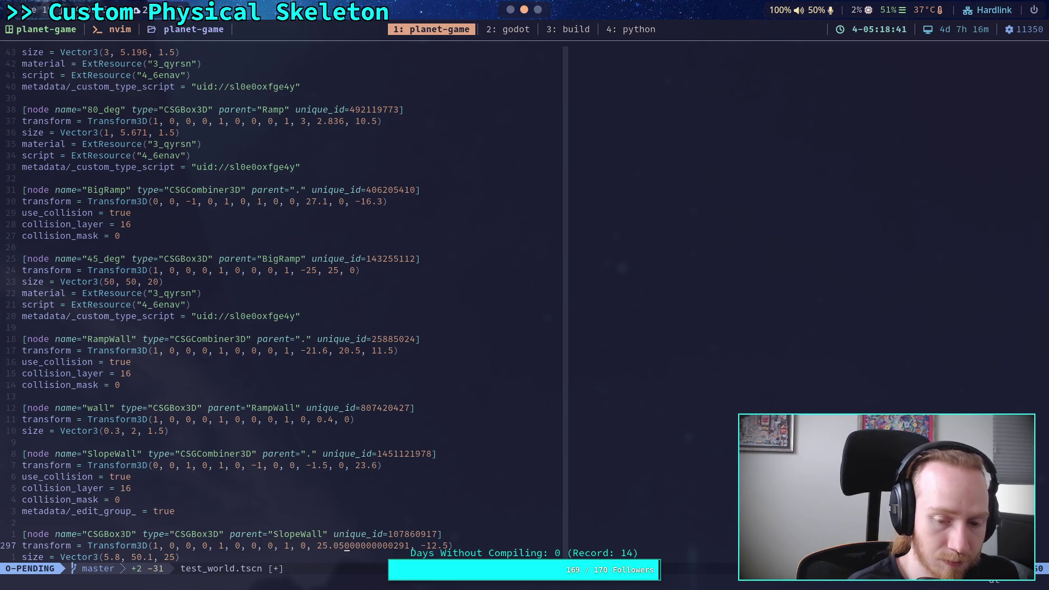
key(comma)
Remove the trailing noise digits after 50.1 and 12.5 on the CSGBox3D2 transform
key(j)
key(j)
key(j)
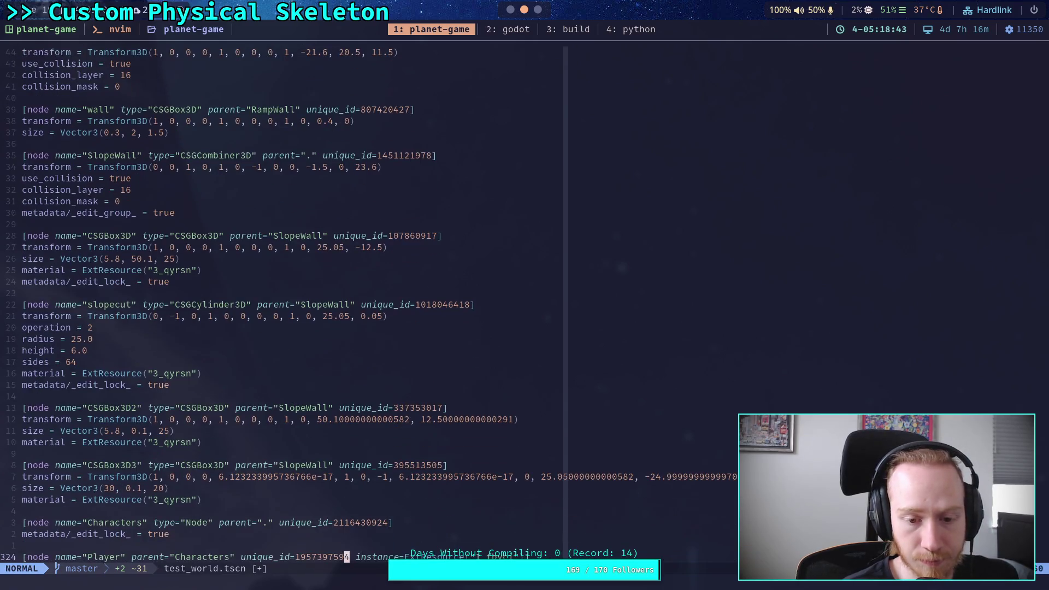
key(k)
key(k)
key(k)
key(h)
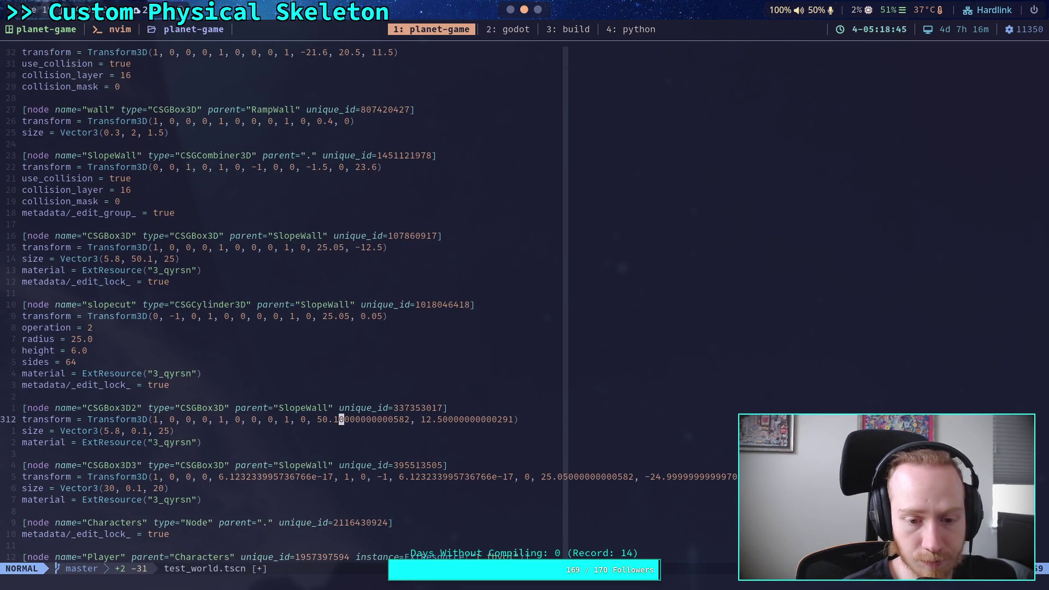
key(d)
key(t)
key(comma)
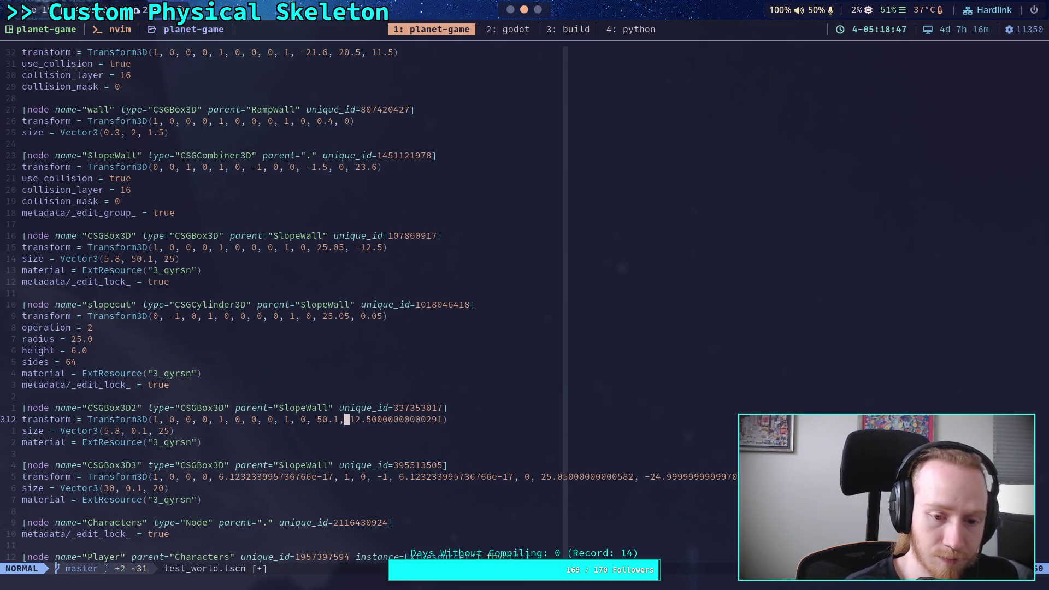
key(l)
key(l)
key(l)
key(h)
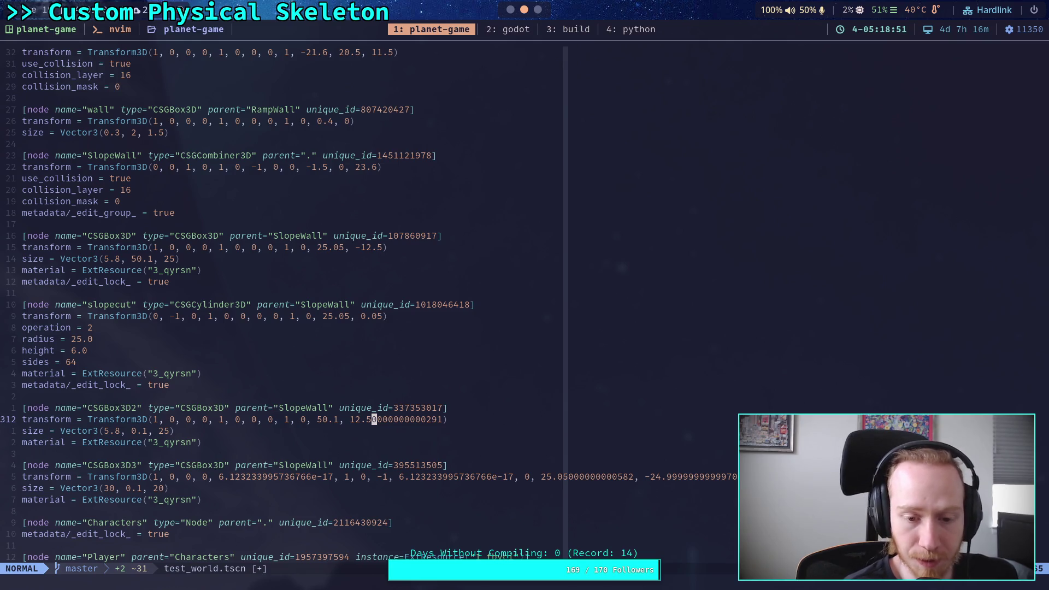
key(d)
key(t)
key(parenright)
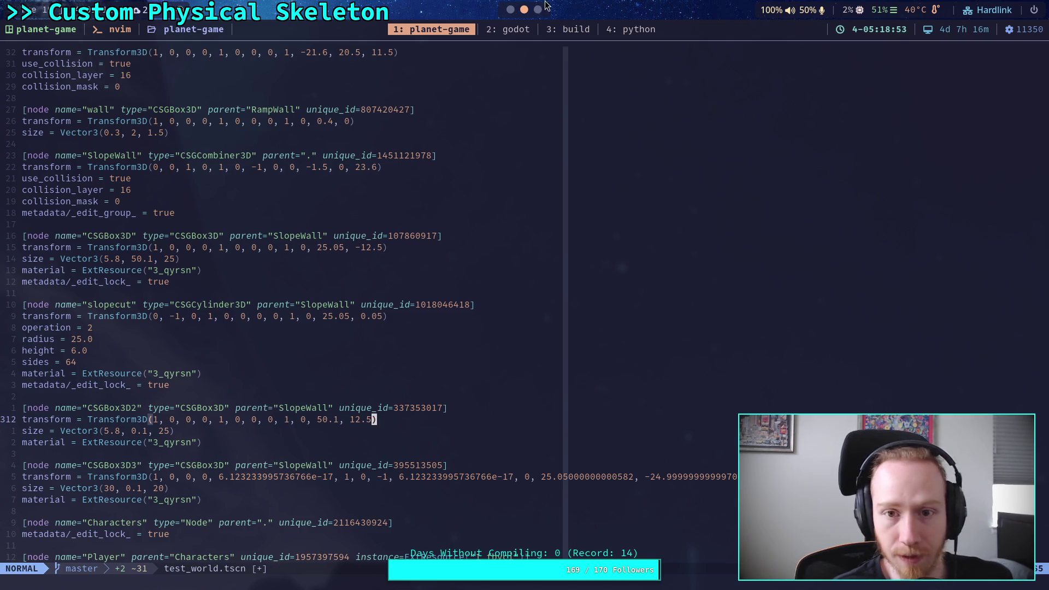
click(537, 10)
triple_click(412, 466)
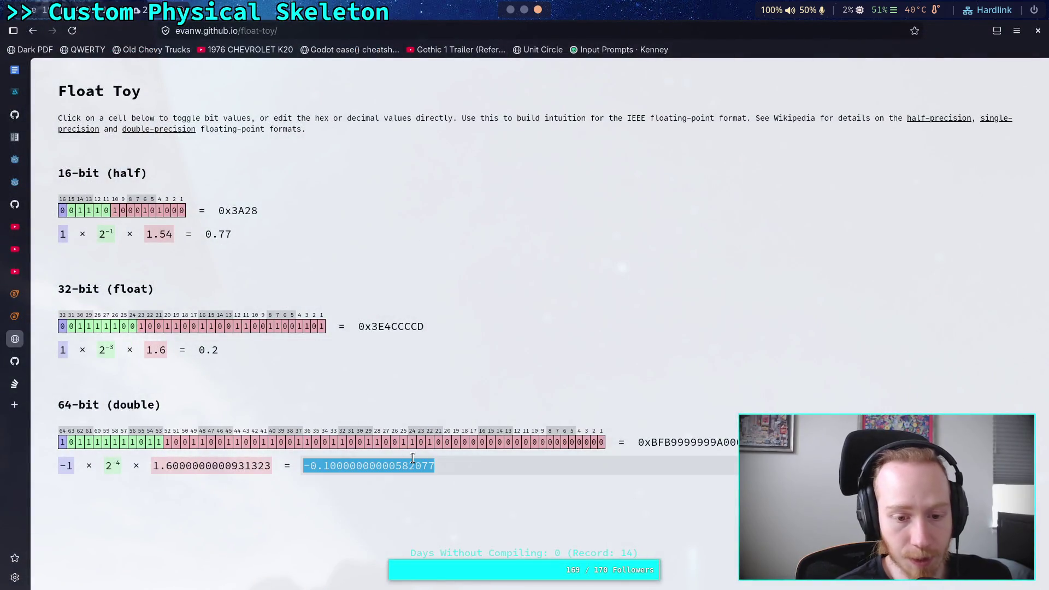
Enter 12.5 as Float Toy's 64-bit double to see its exact binary representation
text(2.5)
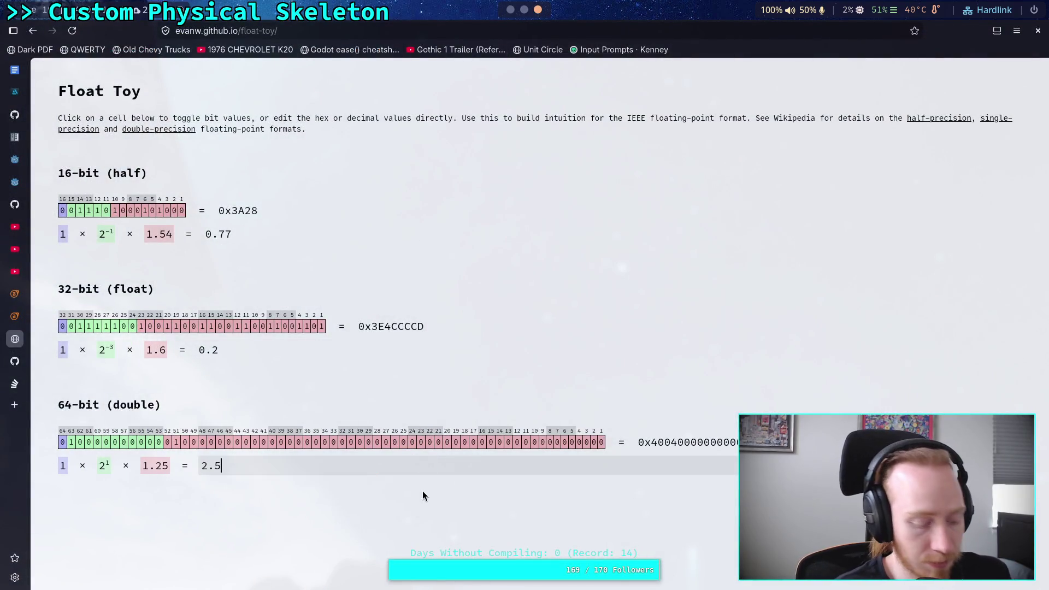
key(Left)
key(Left)
key(Left)
text(1)
key(Return)
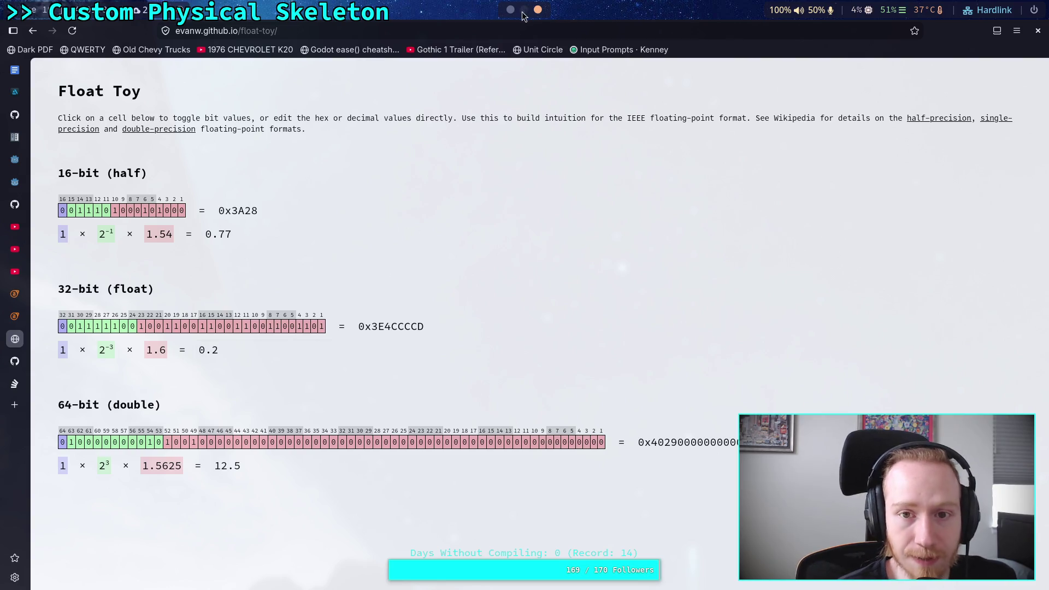
key(super+1)
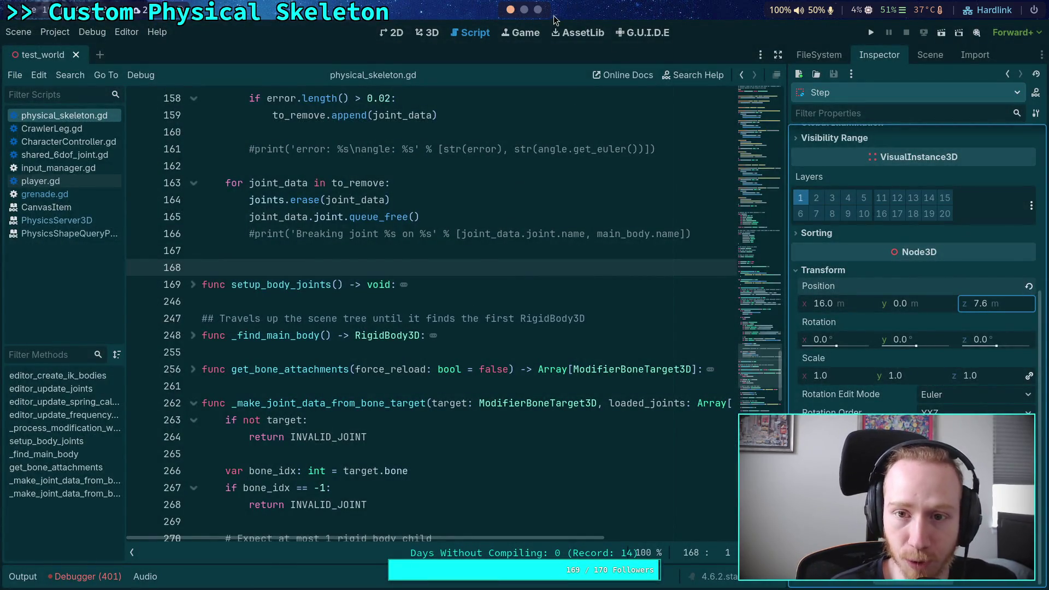
Rewrite the CSGBox3D3 transform as (1, 0, 0, 0, 0, 1, 0, -1, 0, 0, 25.05, -25)
key(super+2)
key(j)
key(j)
key(j)
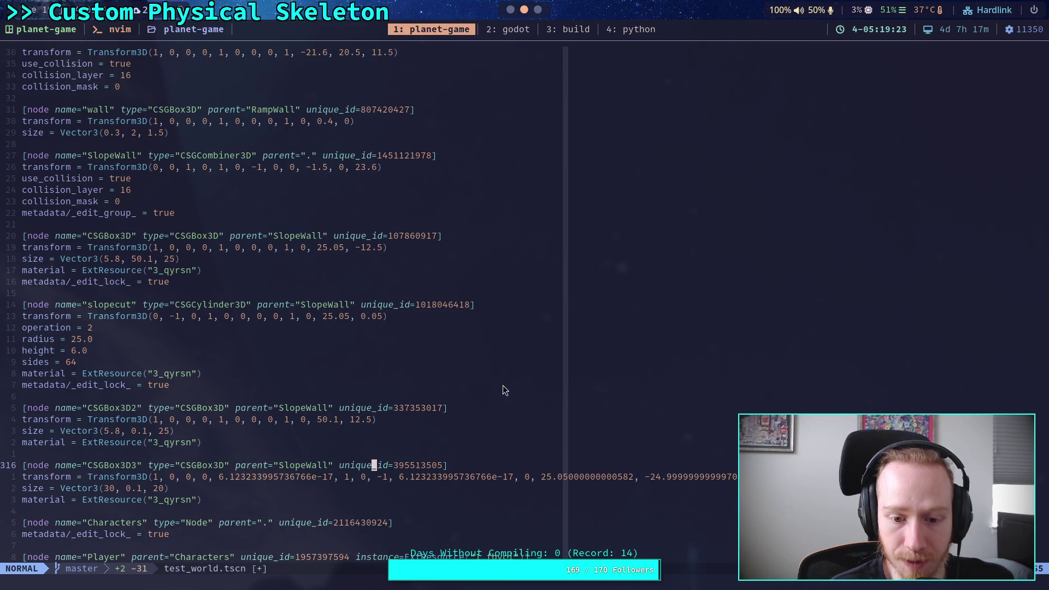
click(402, 479)
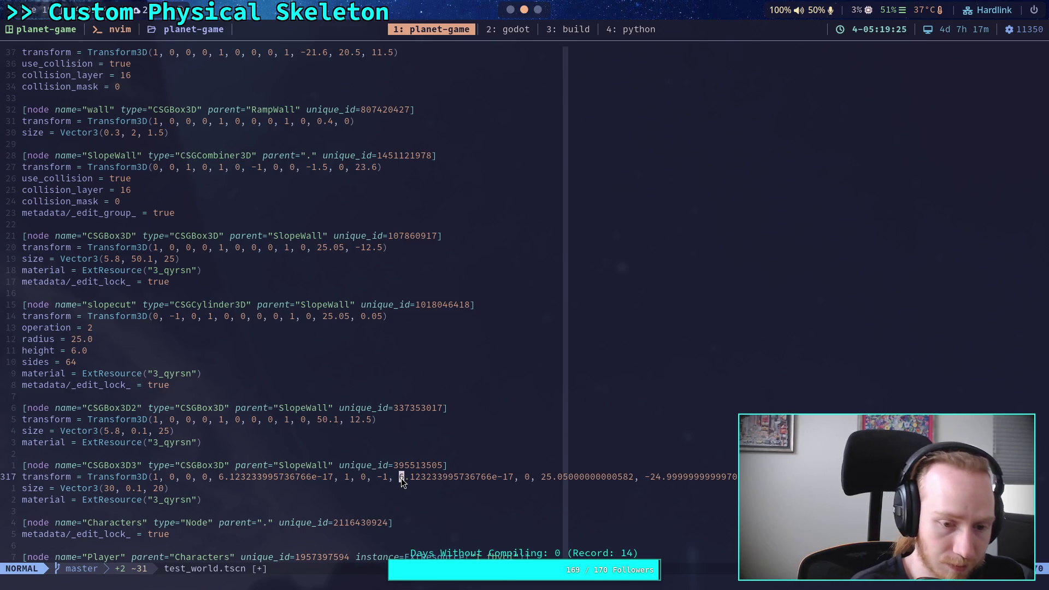
key(d)
key(t)
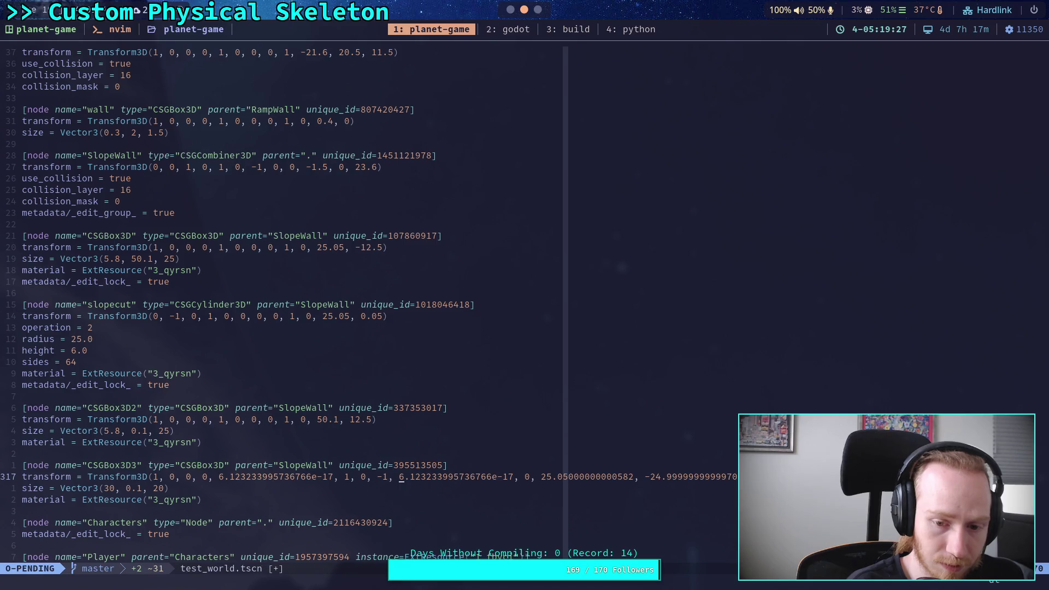
key(comma)
text(i)
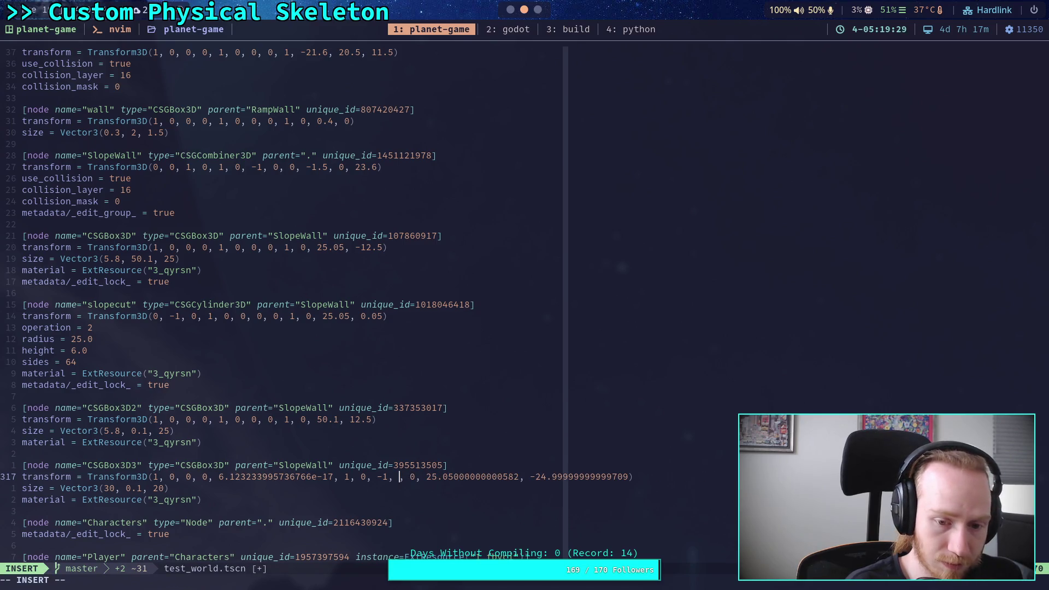
text(0)
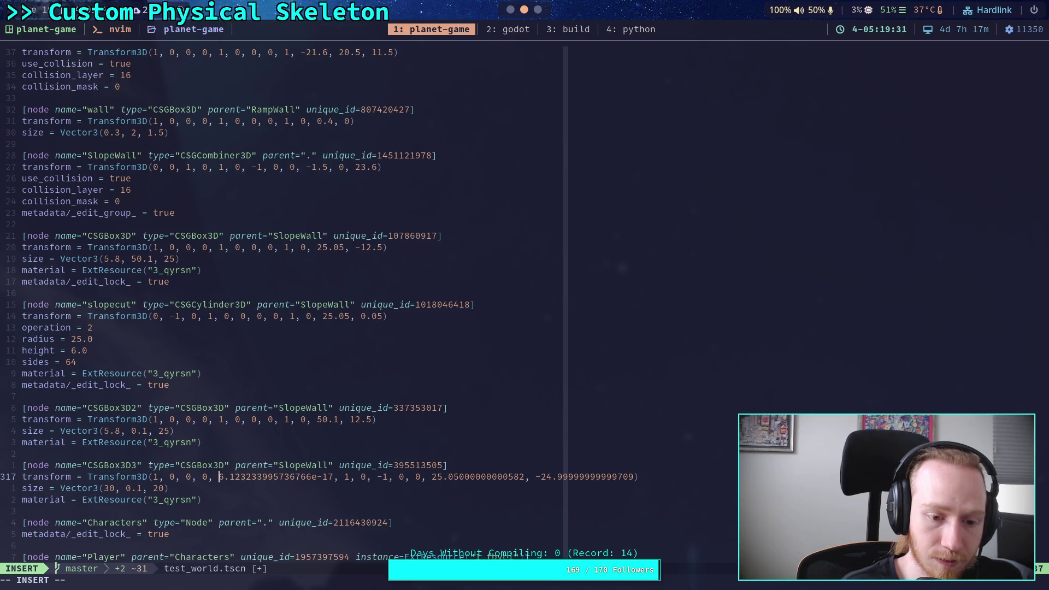
key(Delete)
key(Delete)
key(Delete)
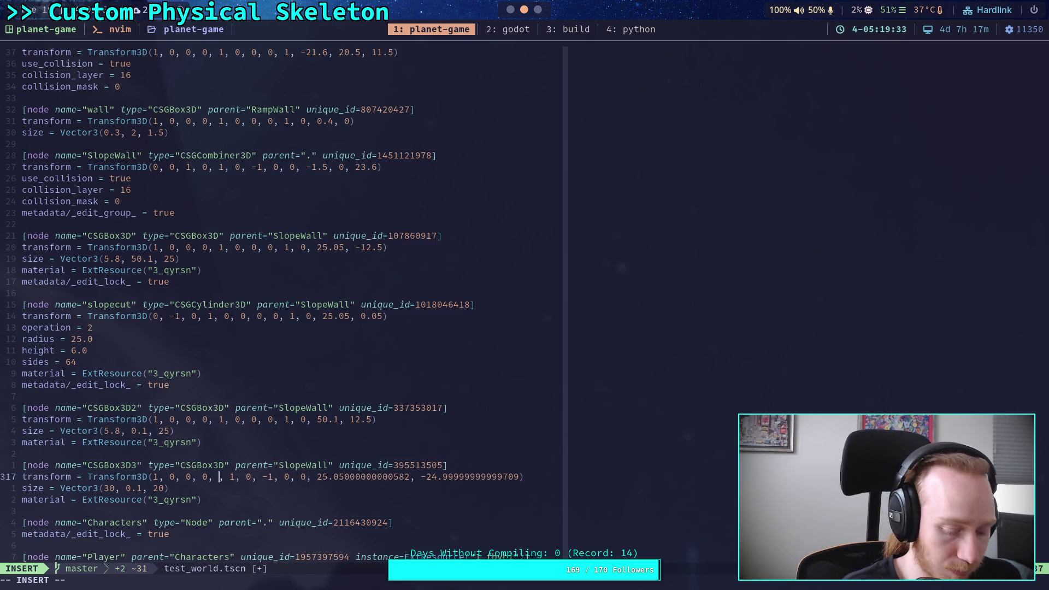
text(0)
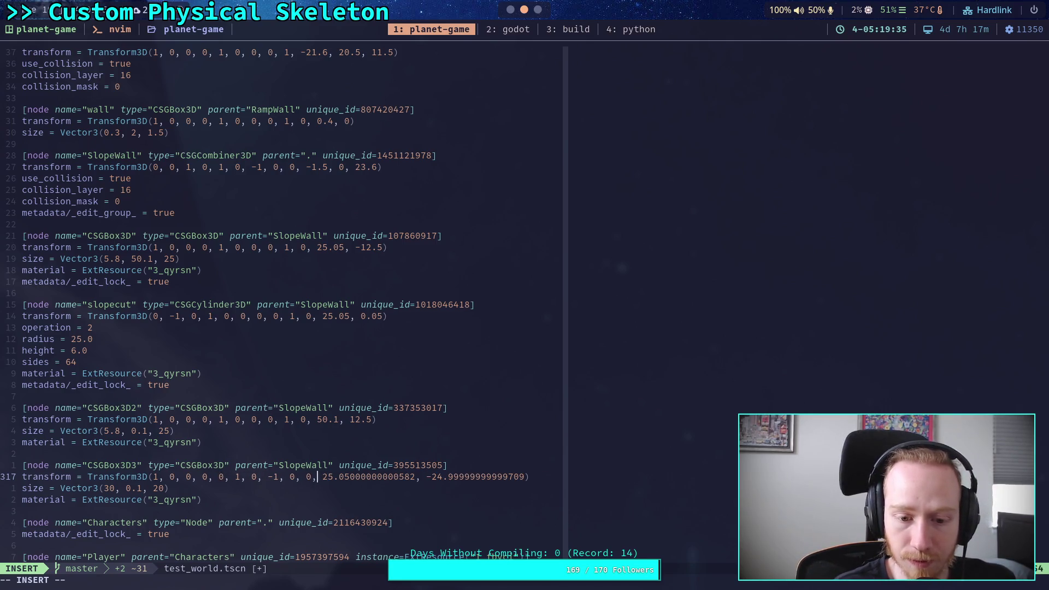
key(Delete)
key(Delete)
key(Delete)
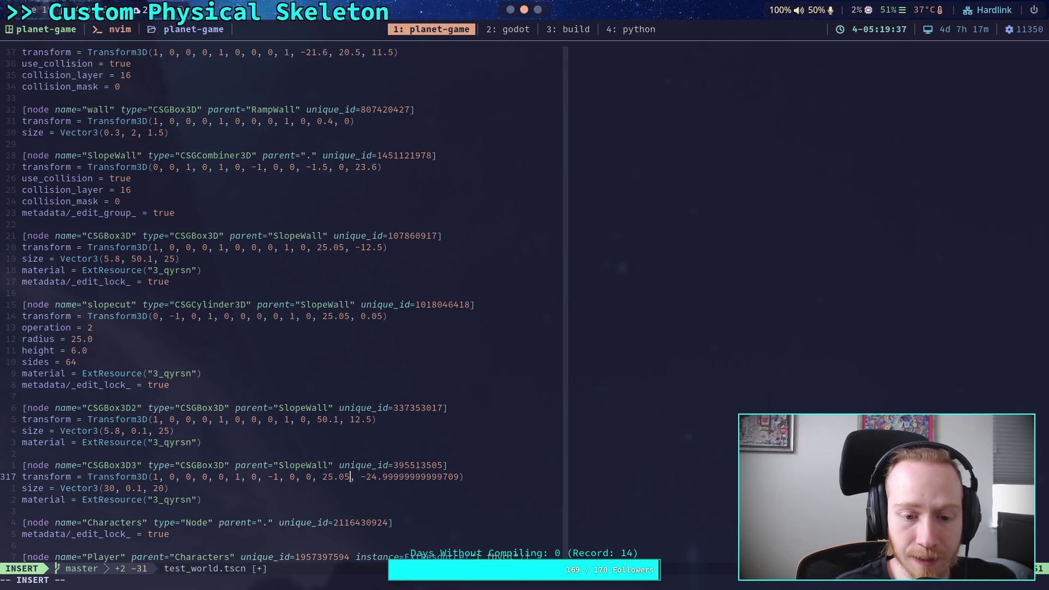
key(Right)
key(Right)
key(Right)
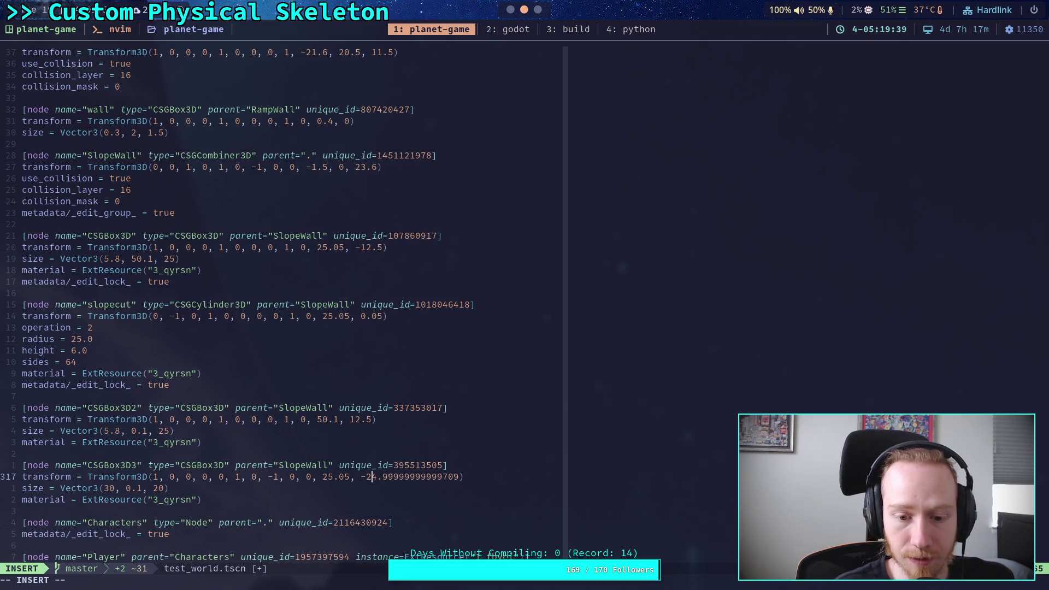
key(Delete)
key(Delete)
key(Delete)
text(5)
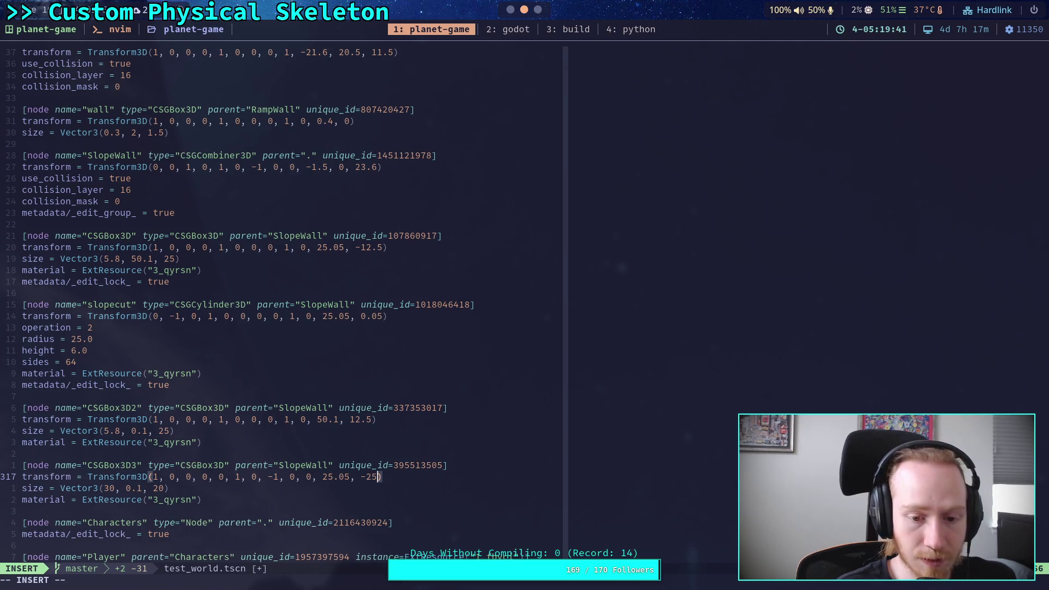
key(Escape)
Trim the Player transform's value to a clean -3.4
key(j)
key(j)
key(j)
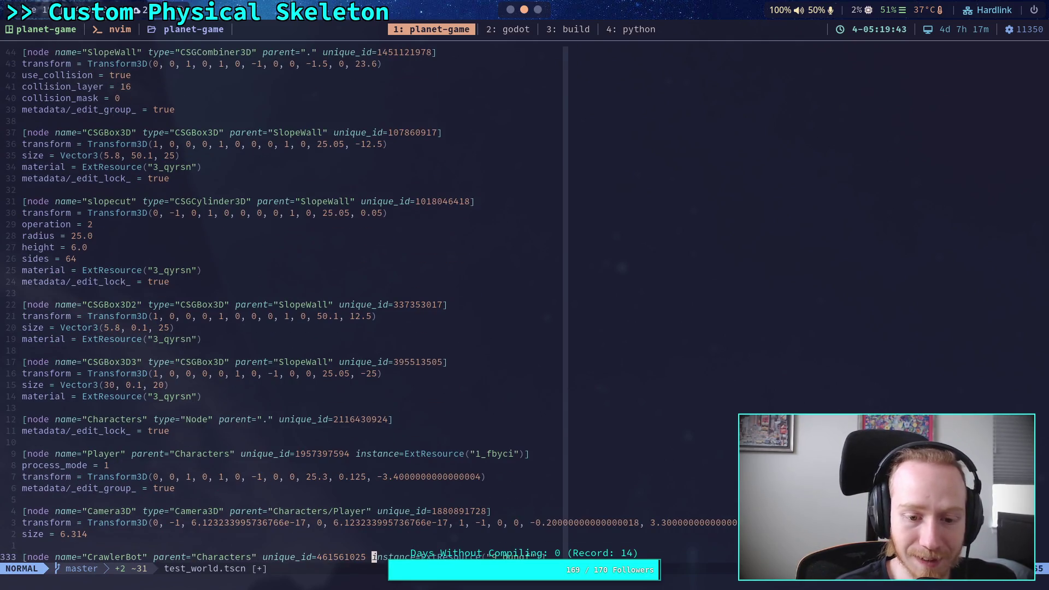
key(k)
key(k)
key(k)
key(l)
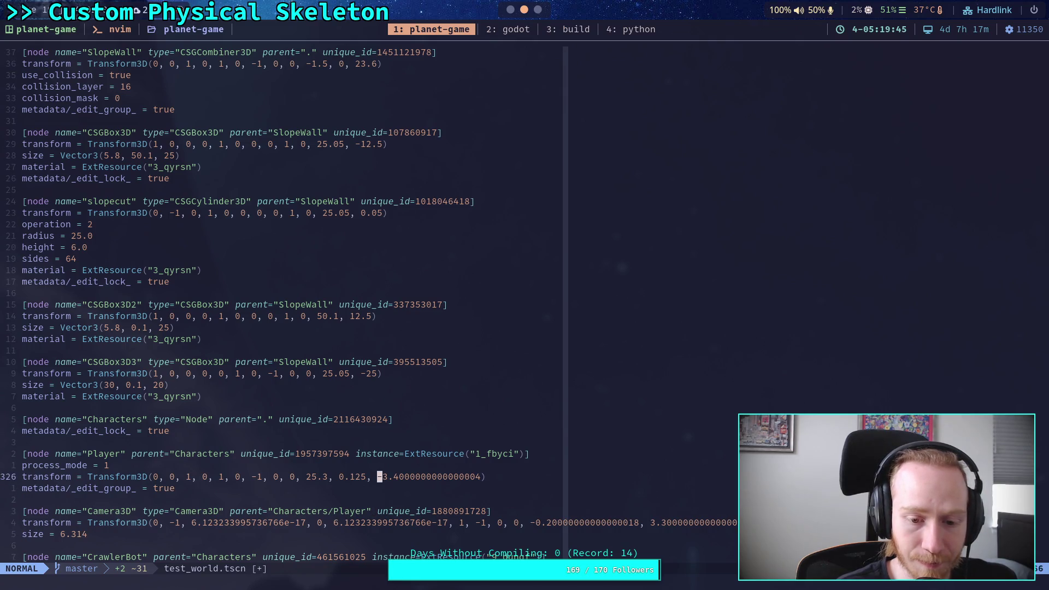
key(l)
key(l)
key(l)
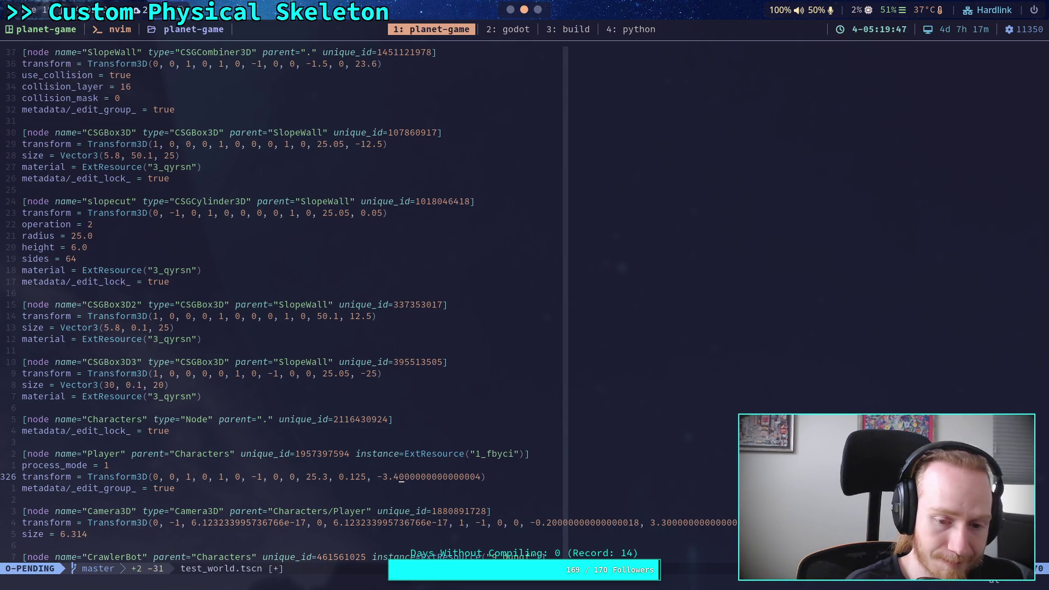
key(d)
key(w)
Replace both 6.123233995736766e-17 entries in the Camera3D transform with 0
key(j)
key(j)
key(j)
key(h)
key(h)
key(h)
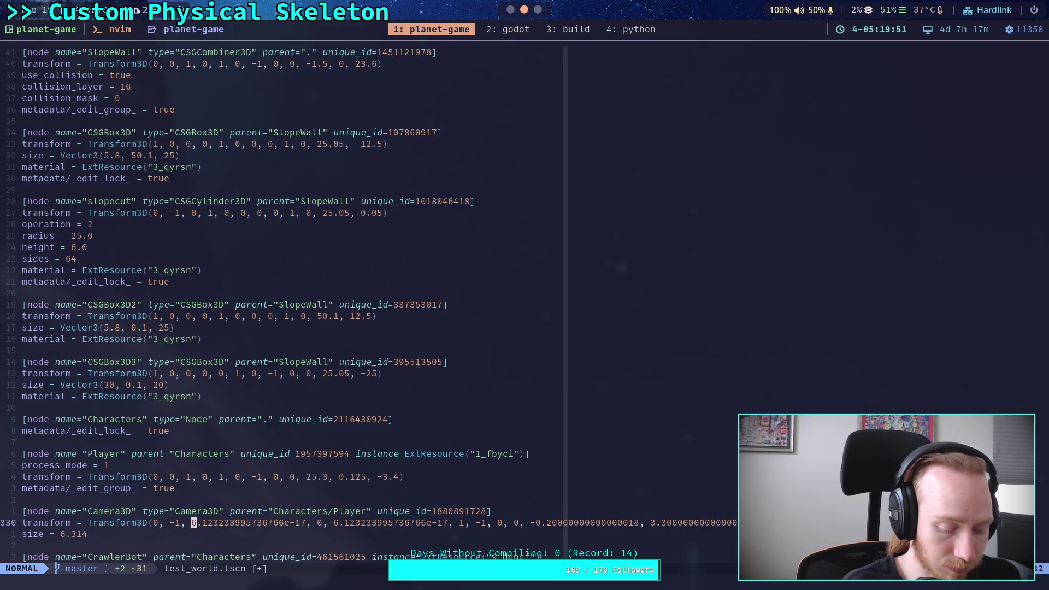
key(z)
key(l)
key(h)
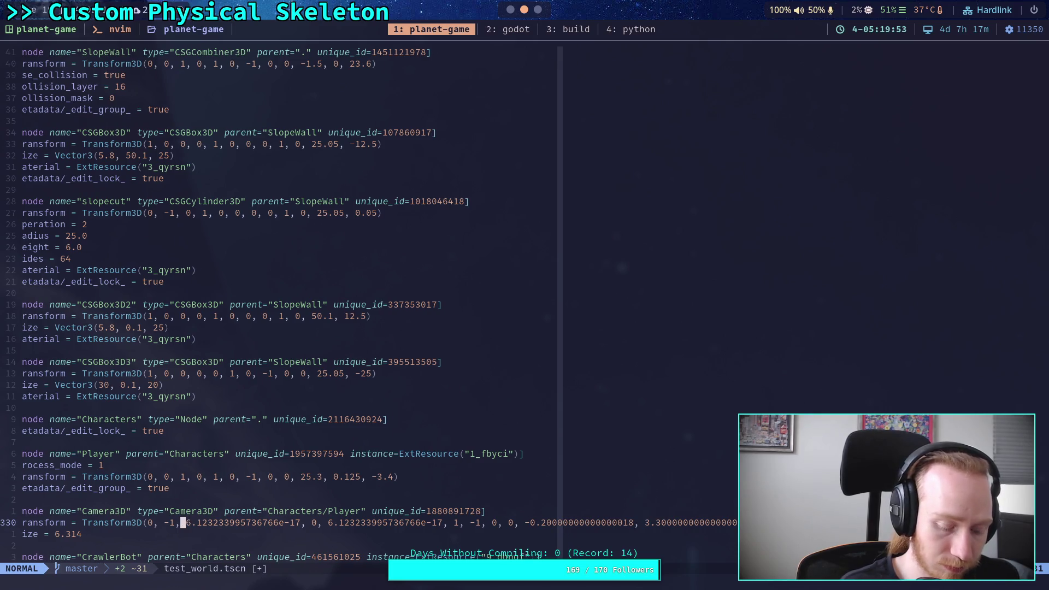
key(v)
key(l)
key(l)
key(l)
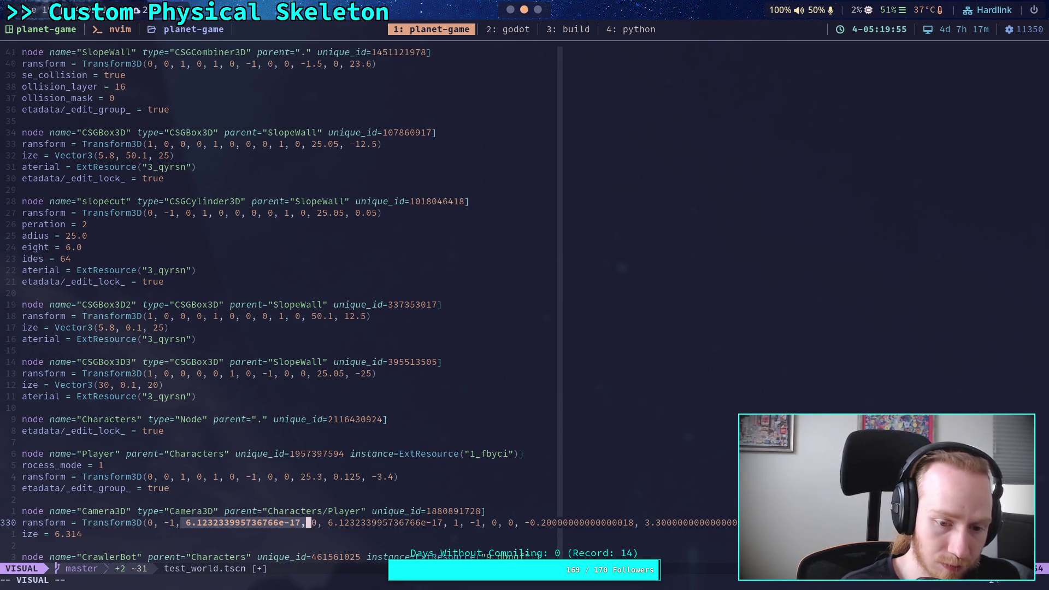
key(h)
key(h)
key(h)
text(c0)
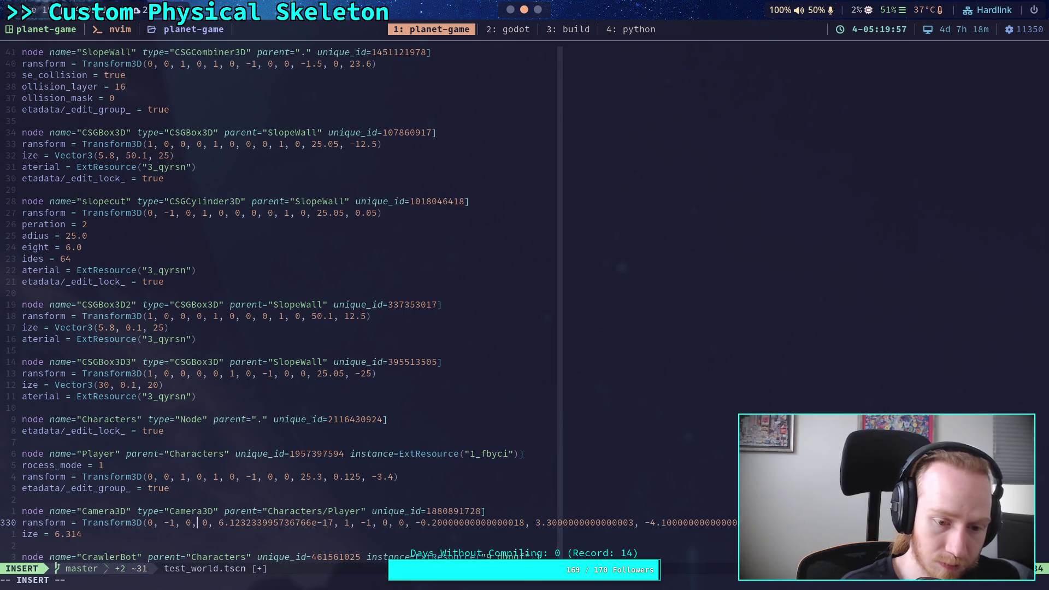
key(Delete)
key(Delete)
key(Delete)
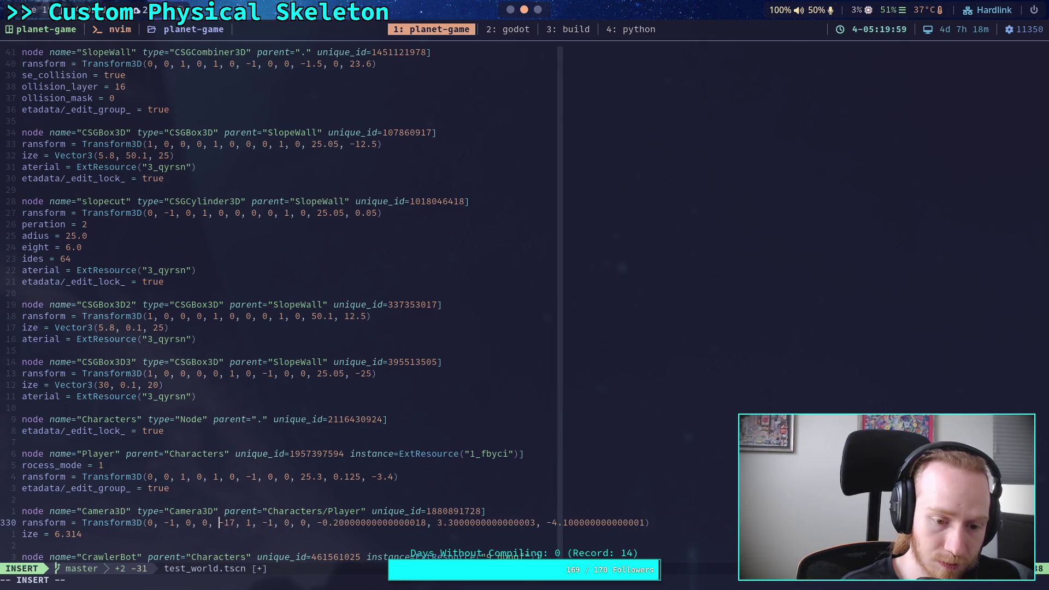
key(Delete)
text(0)
key(Right)
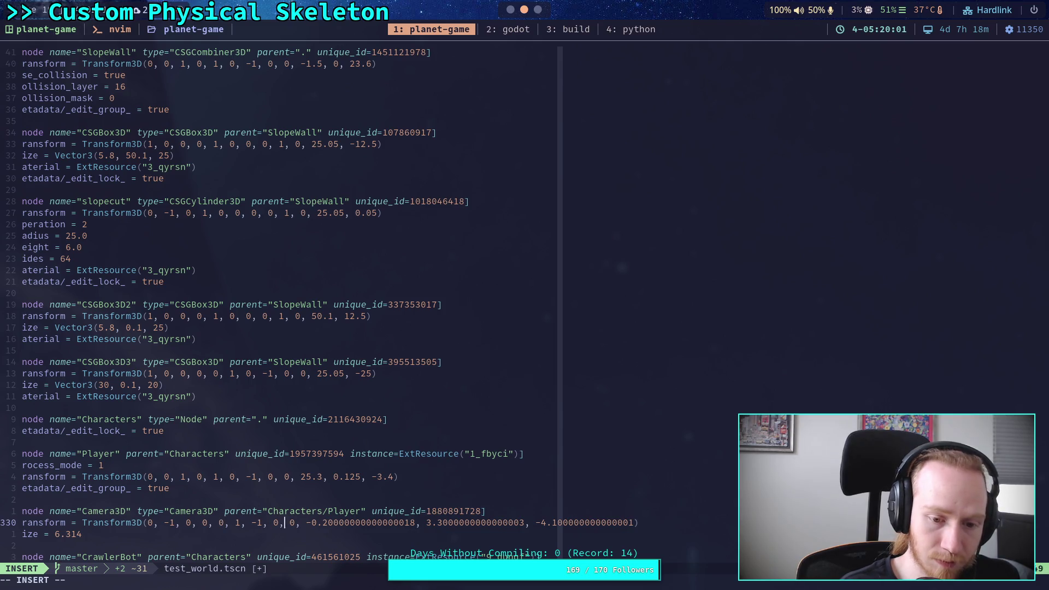
Trim the Camera3D offsets to exactly -0.2, 3.3 and -4.1
key(Delete)
key(Delete)
key(Delete)
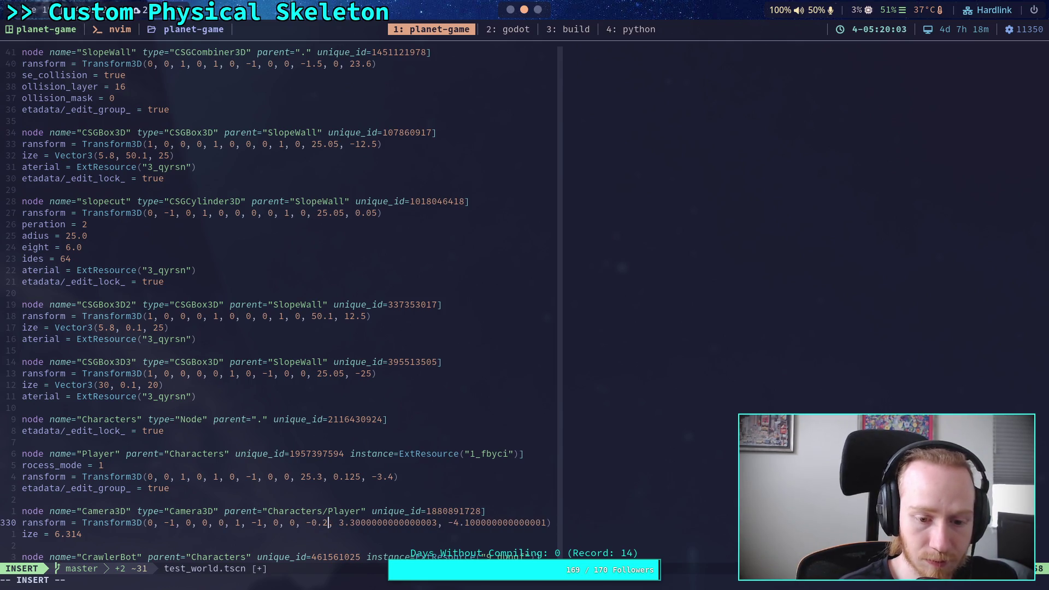
key(Delete)
key(Delete)
key(Delete)
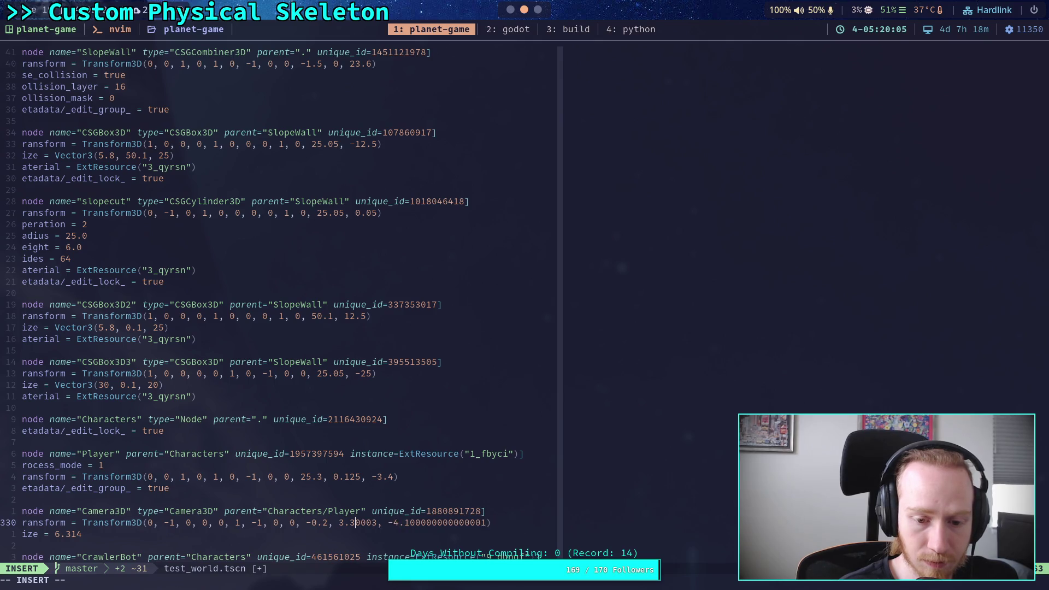
key(Right)
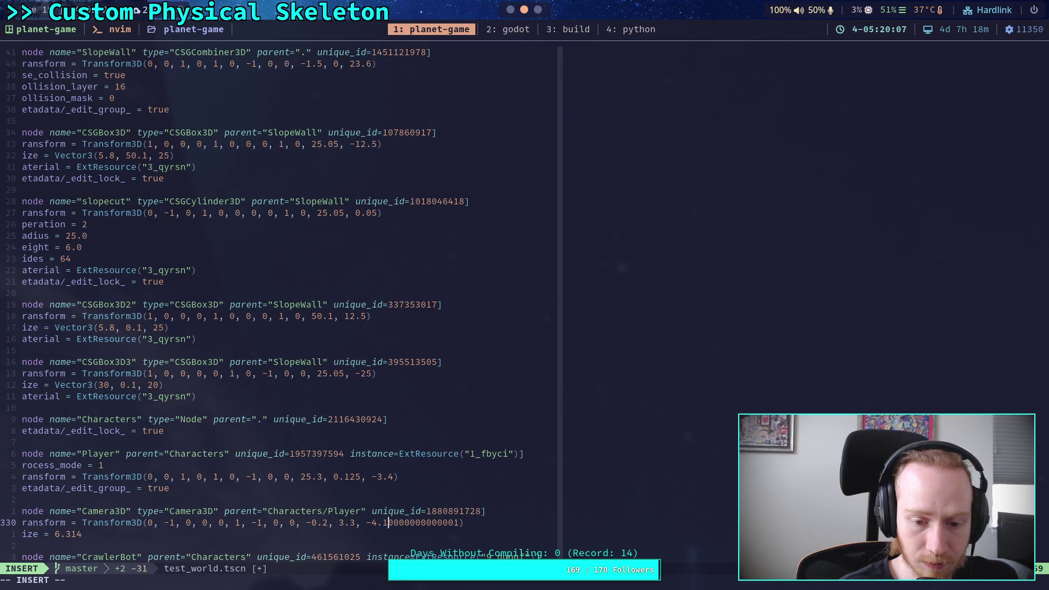
key(Delete)
key(Delete)
key(Delete)
key(Down)
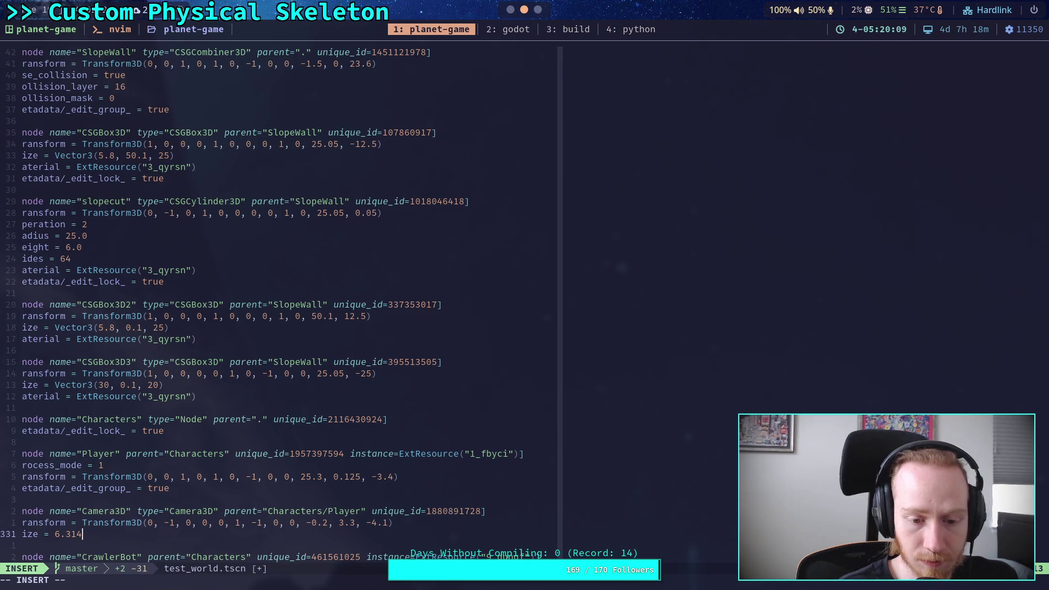
key(Down)
key(Down)
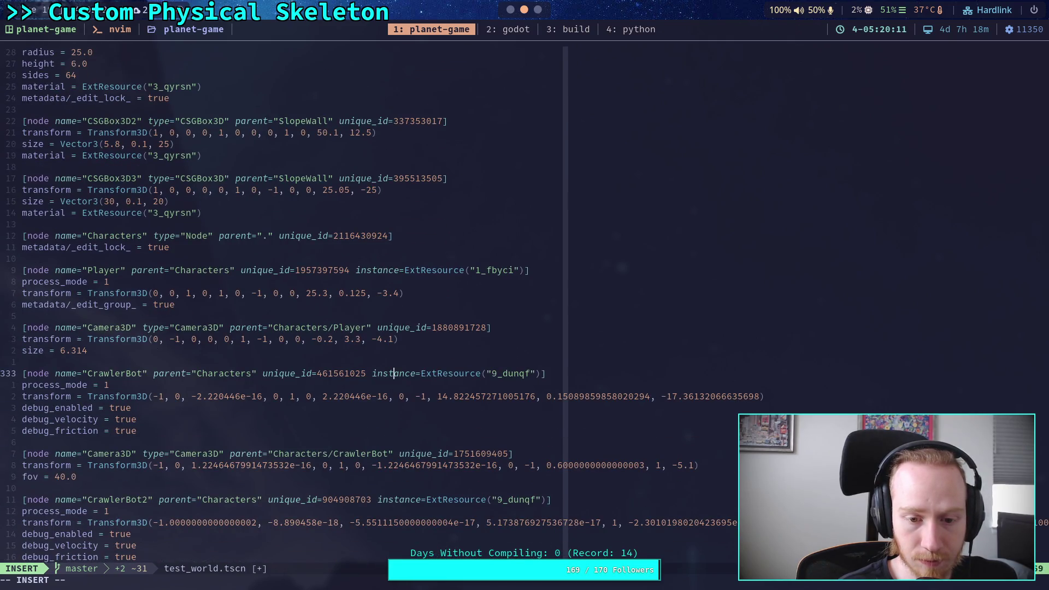
Zero CrawlerBot's ±2.220446e-16 rotation values and round its position to 14.8, 0.15, -17.36
key(Down)
key(Down)
key(Left)
key(Left)
key(Left)
click(208, 396)
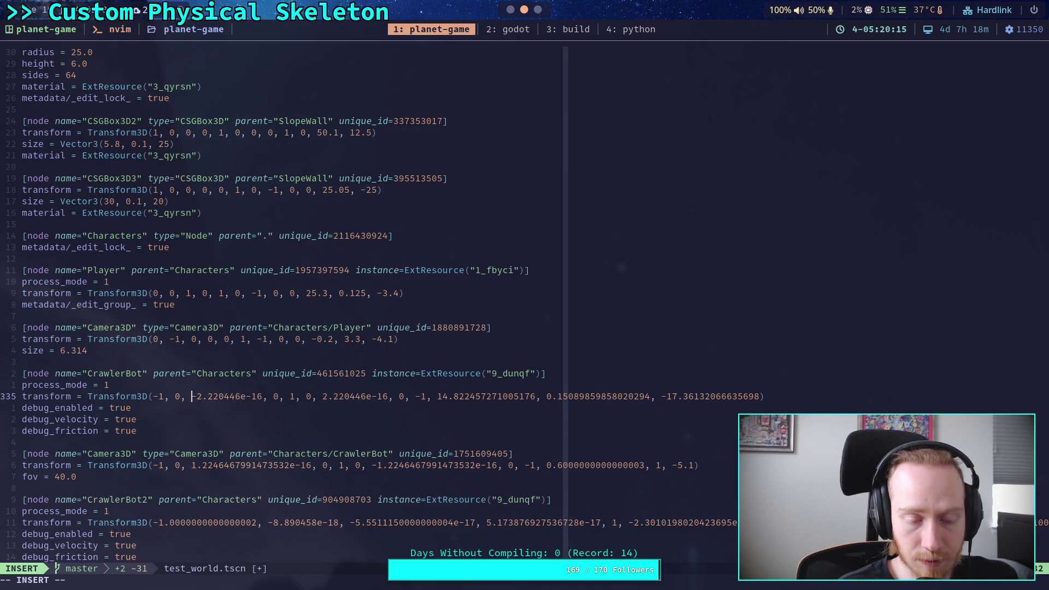
key(Delete)
key(Delete)
key(Delete)
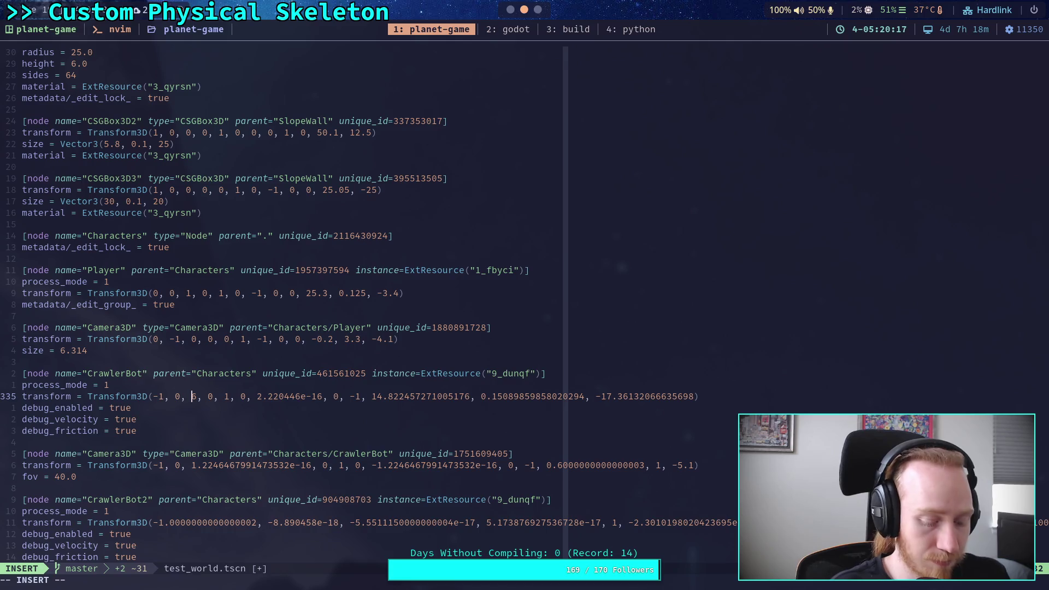
key(Delete)
text(0)
click(256, 396)
key(Delete)
key(Delete)
key(Delete)
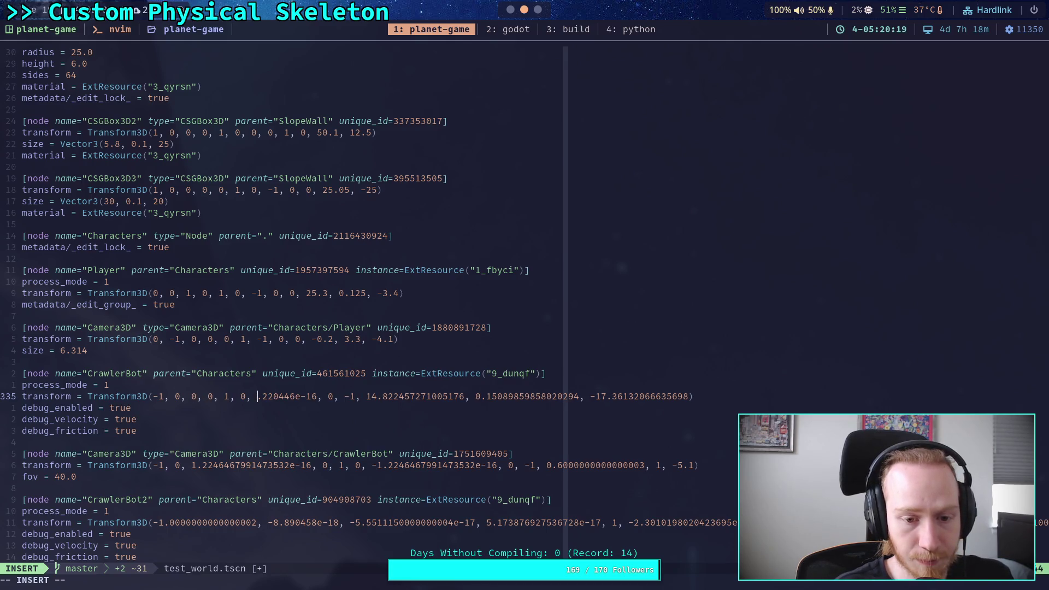
text(0)
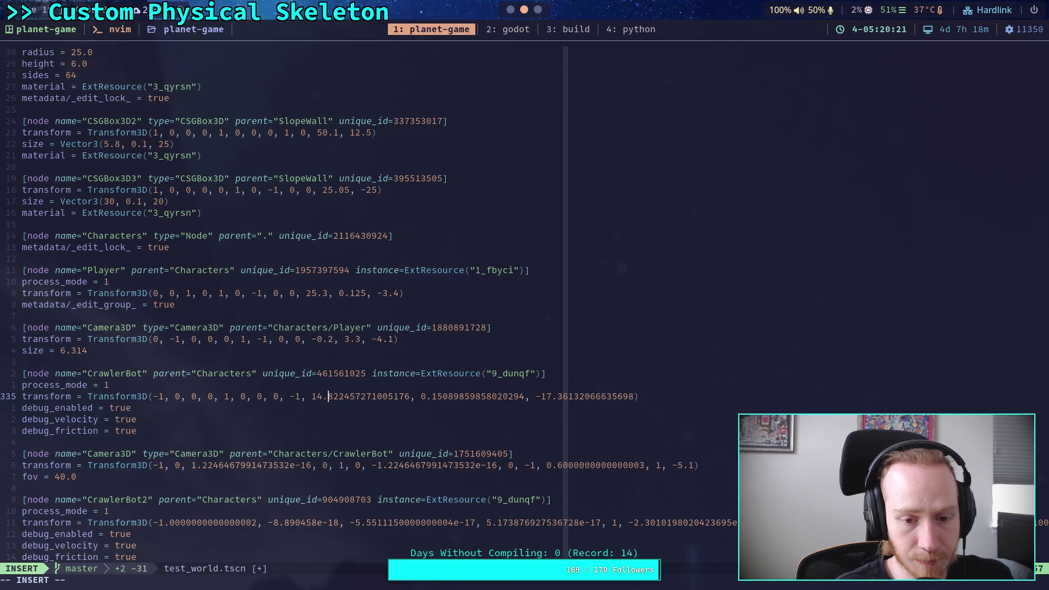
key(Right)
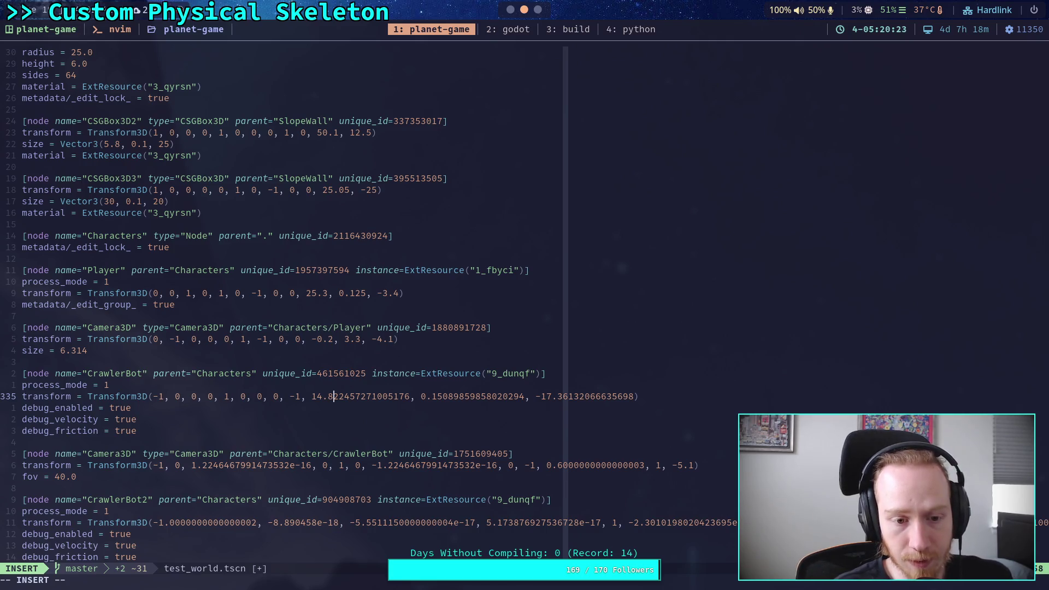
key(Delete)
key(Delete)
key(Delete)
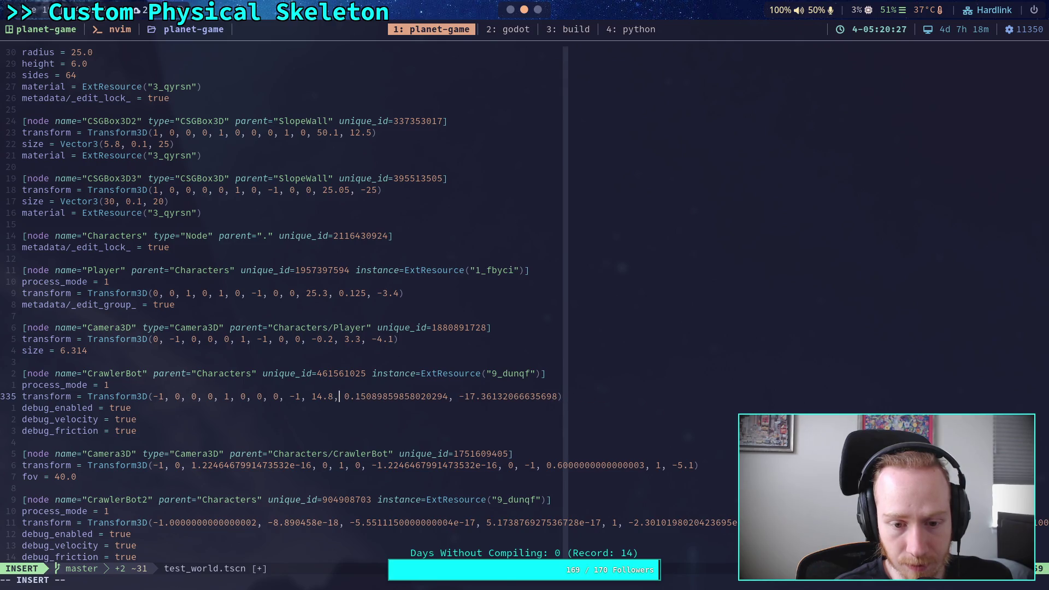
key(Delete)
key(Delete)
key(Delete)
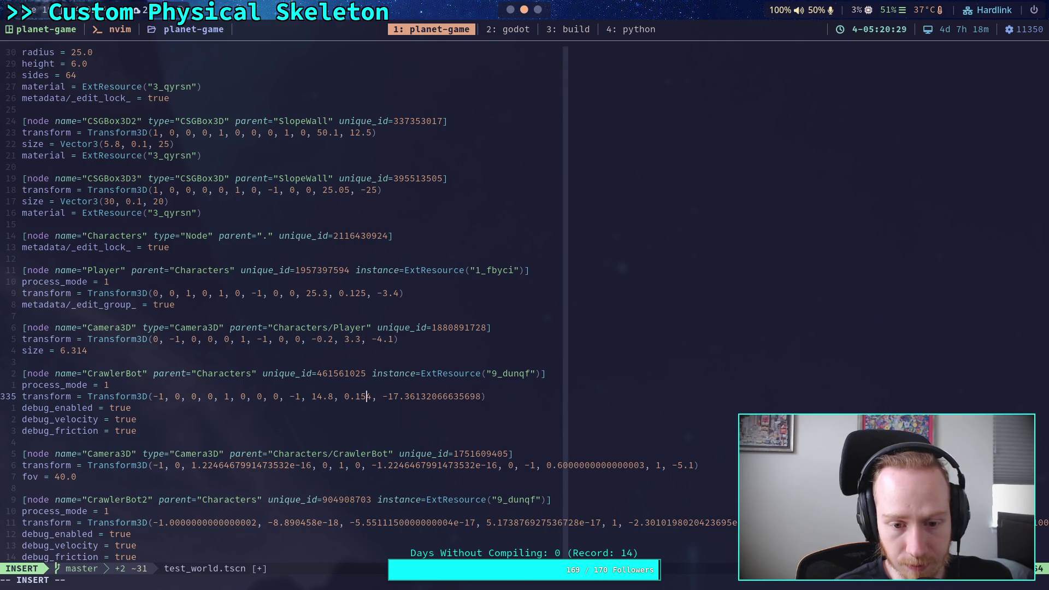
key(Right)
key(Right)
key(Right)
key(Right)
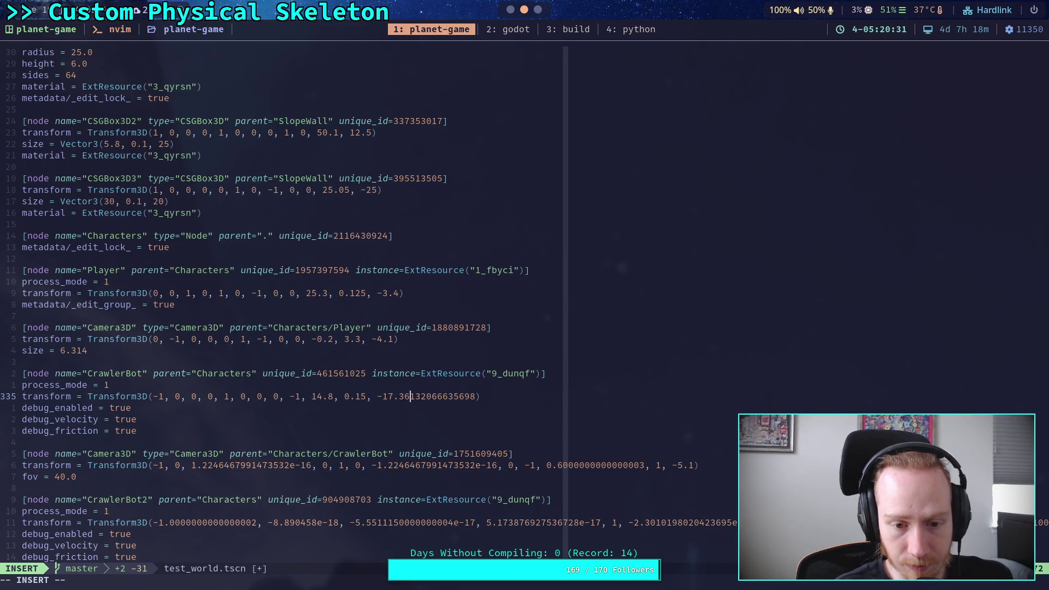
key(Delete)
key(Delete)
key(Delete)
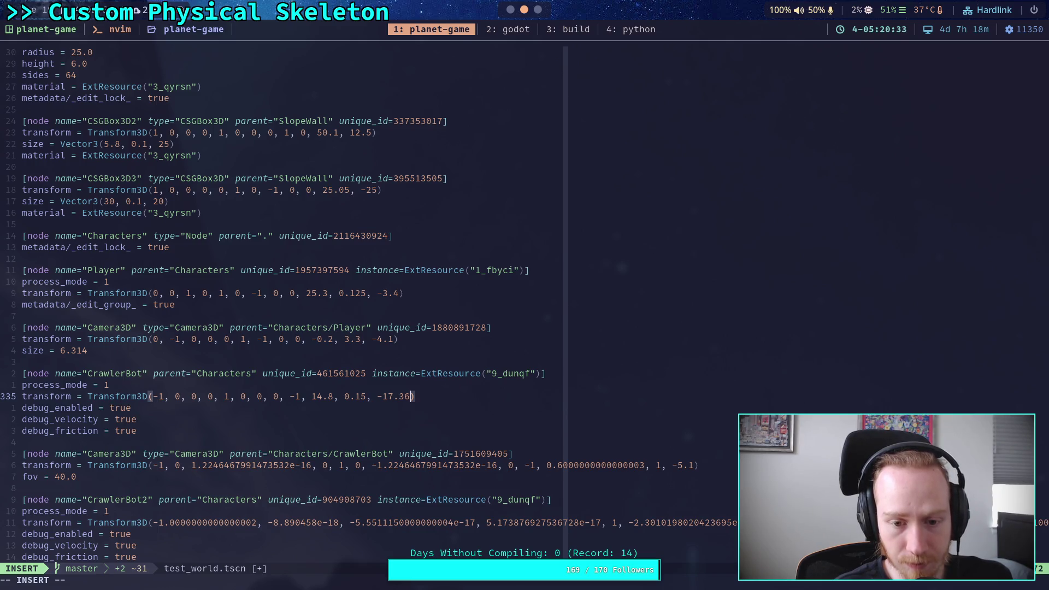
Zero the camera's ±1.2246e-16 values and shorten its offset to 0.6
key(Down)
key(Down)
key(Down)
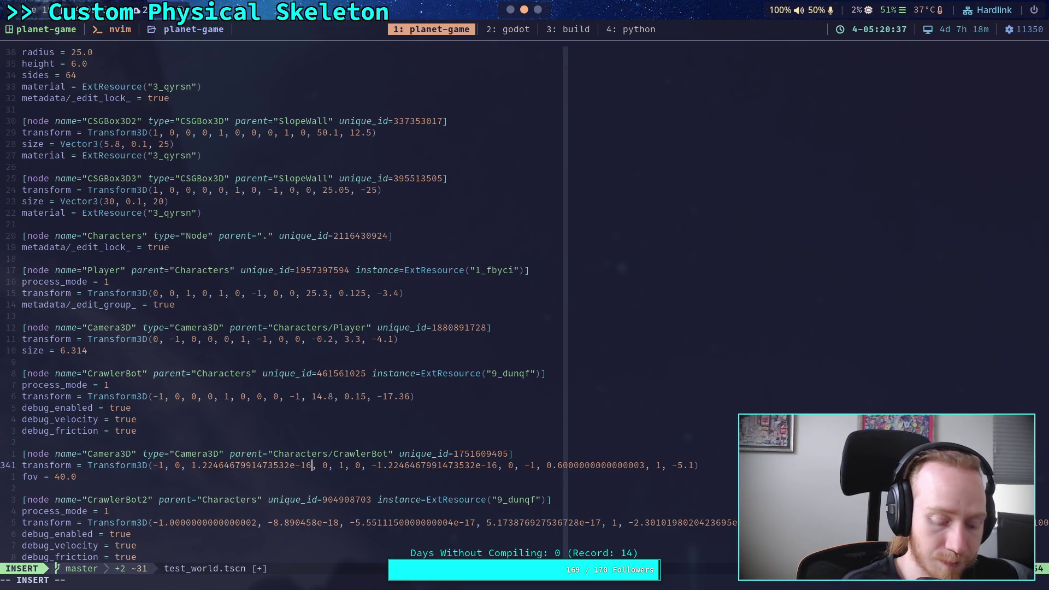
key(BackSpace)
key(BackSpace)
key(BackSpace)
key(BackSpace)
key(BackSpace)
key(BackSpace)
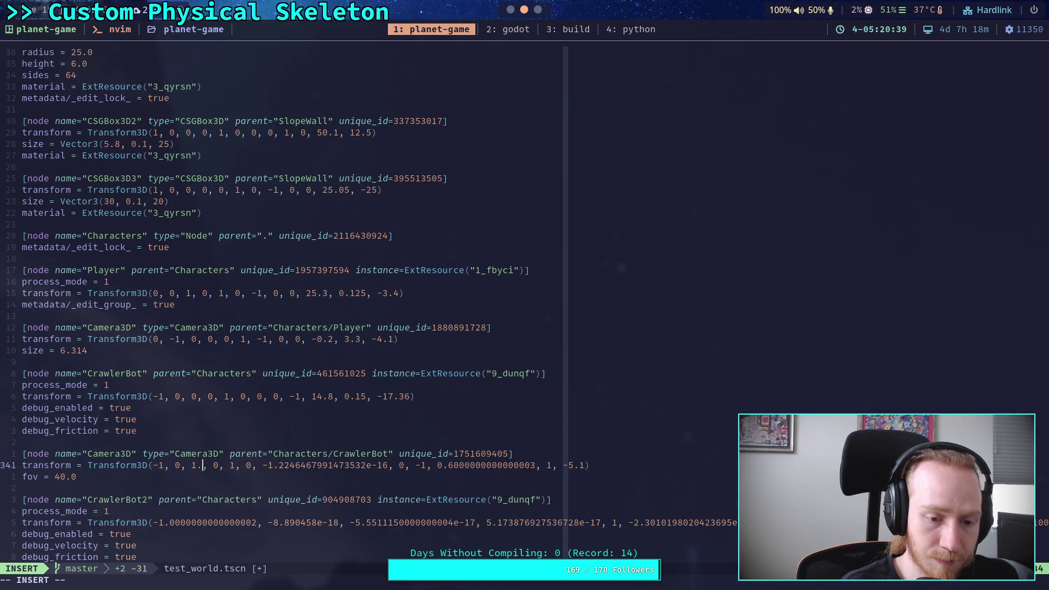
text(0)
key(Right)
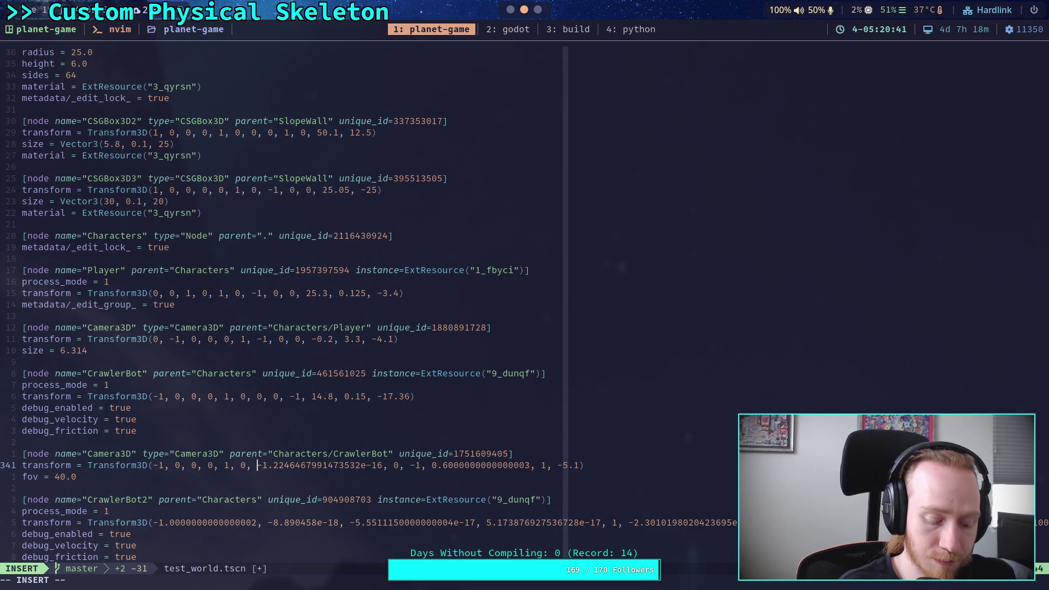
key(Delete)
key(Delete)
key(Delete)
text(0)
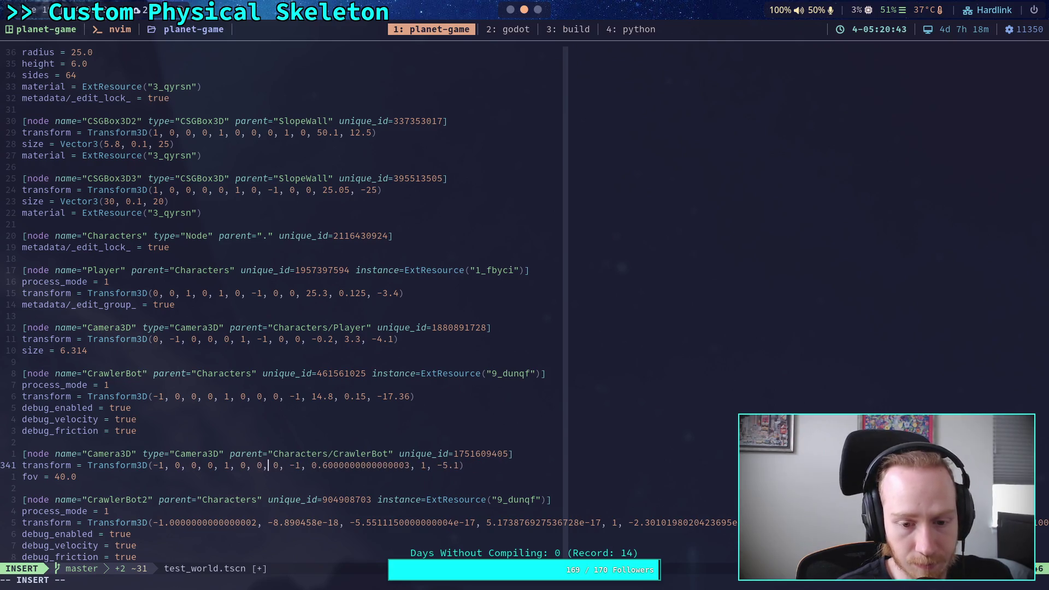
click(334, 465)
key(Delete)
key(Delete)
key(Delete)
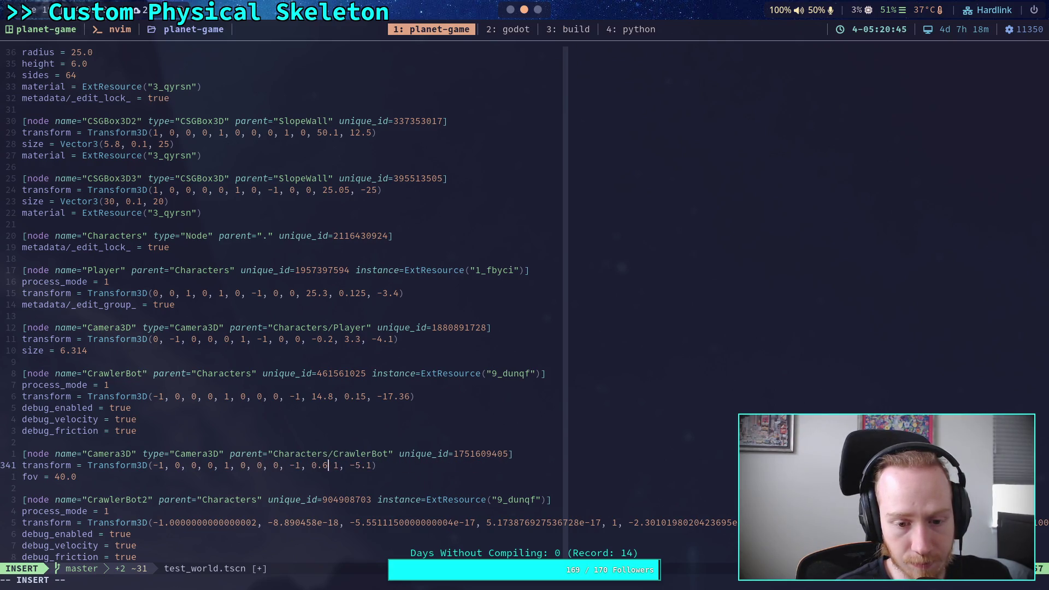
text(,)
Round CrawlerBot2's first -1.0000000000000002 to -1 and zero its -8.890458e-18 and -5.55e-17 values
key(Down)
key(Down)
key(Down)
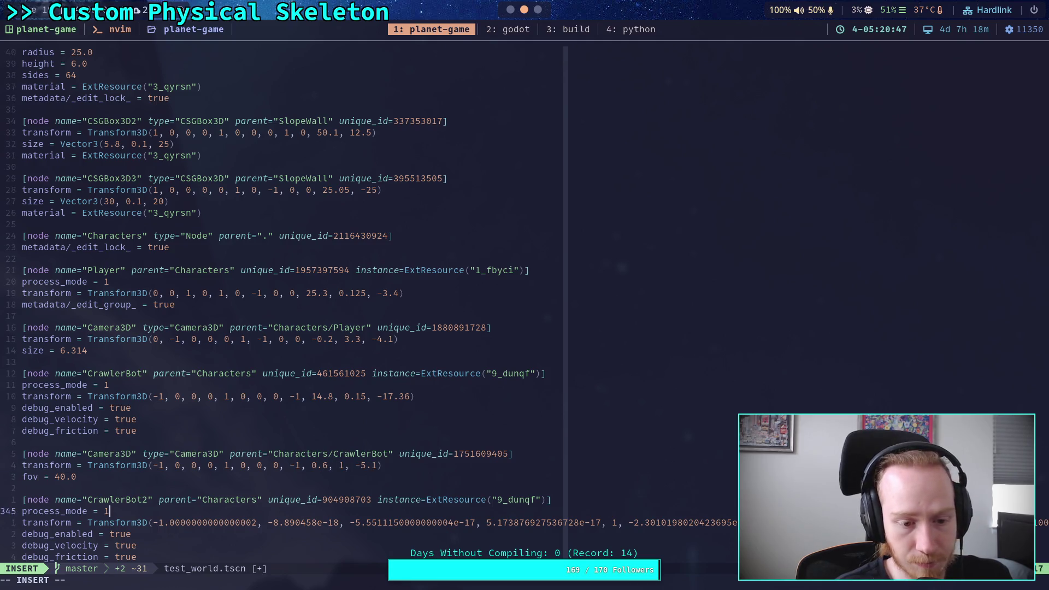
click(312, 522)
key(BackSpace)
key(BackSpace)
key(BackSpace)
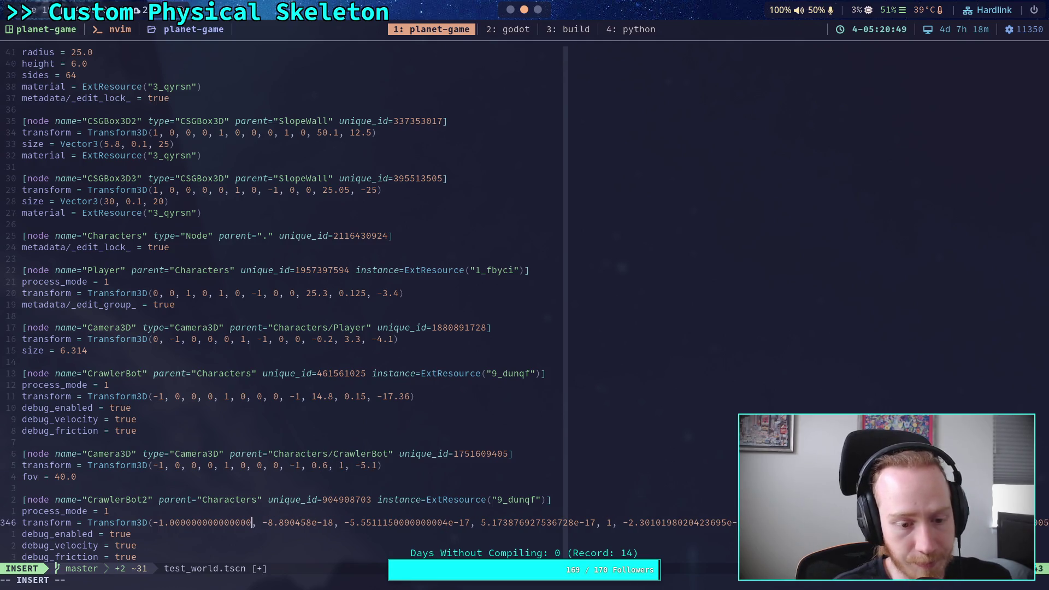
text(, 2.220446e-16)
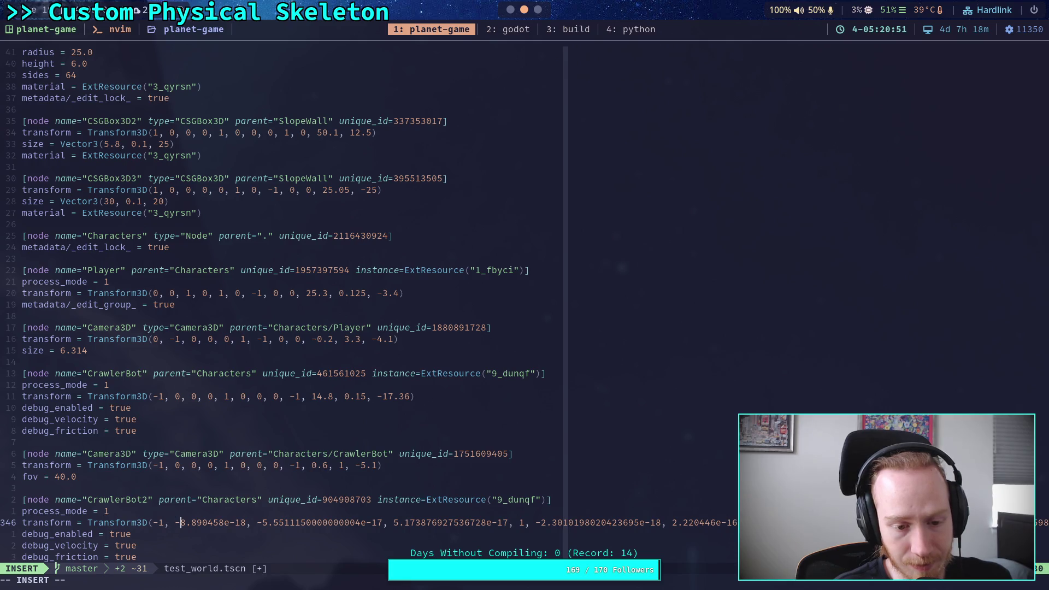
key(BackSpace)
key(Delete)
key(Delete)
key(Delete)
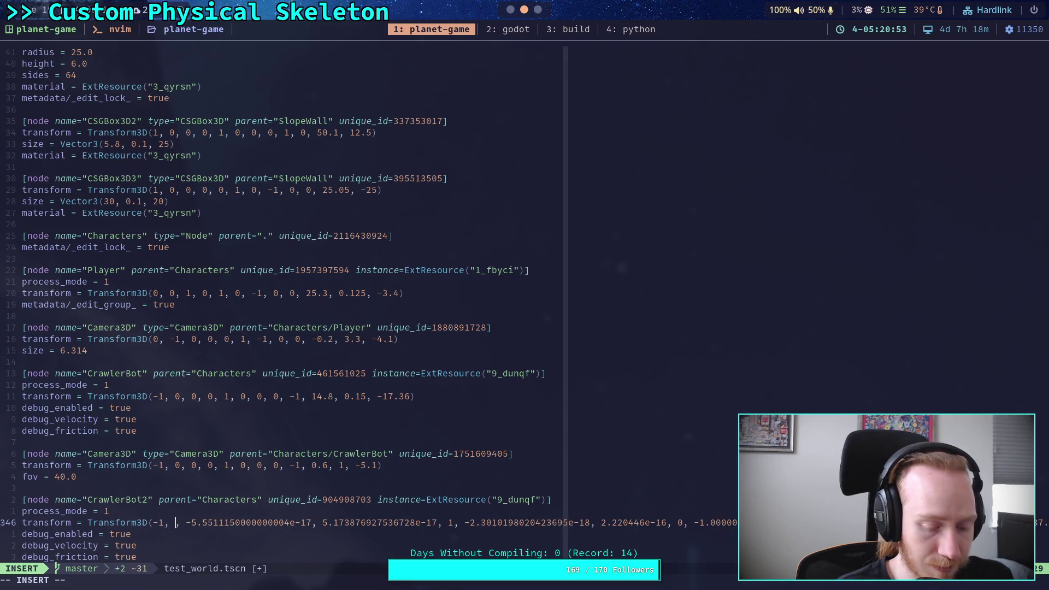
text(0)
key(Right)
key(Right)
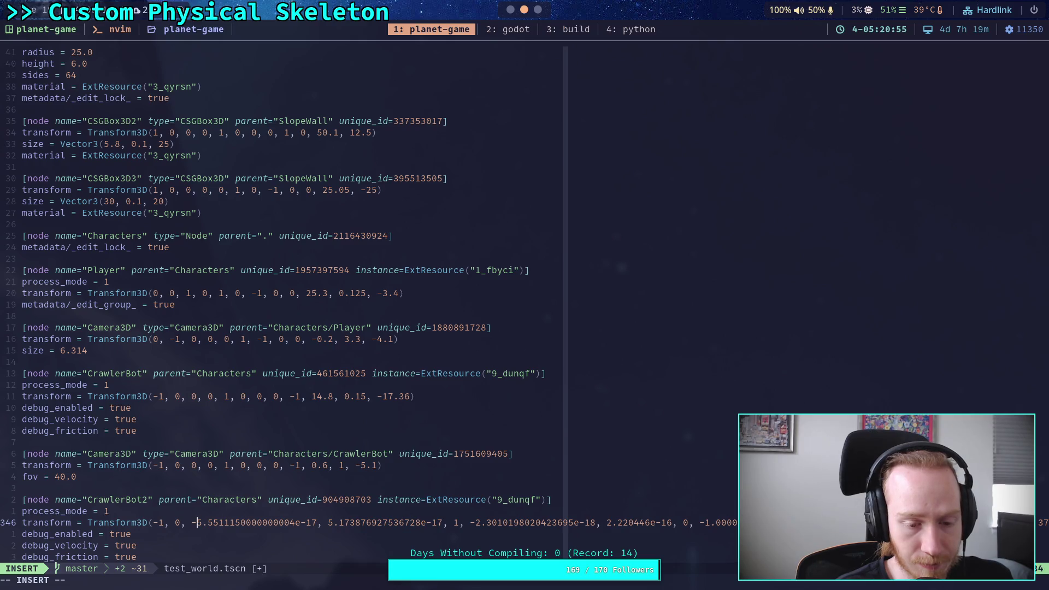
key(Delete)
key(Delete)
key(Delete)
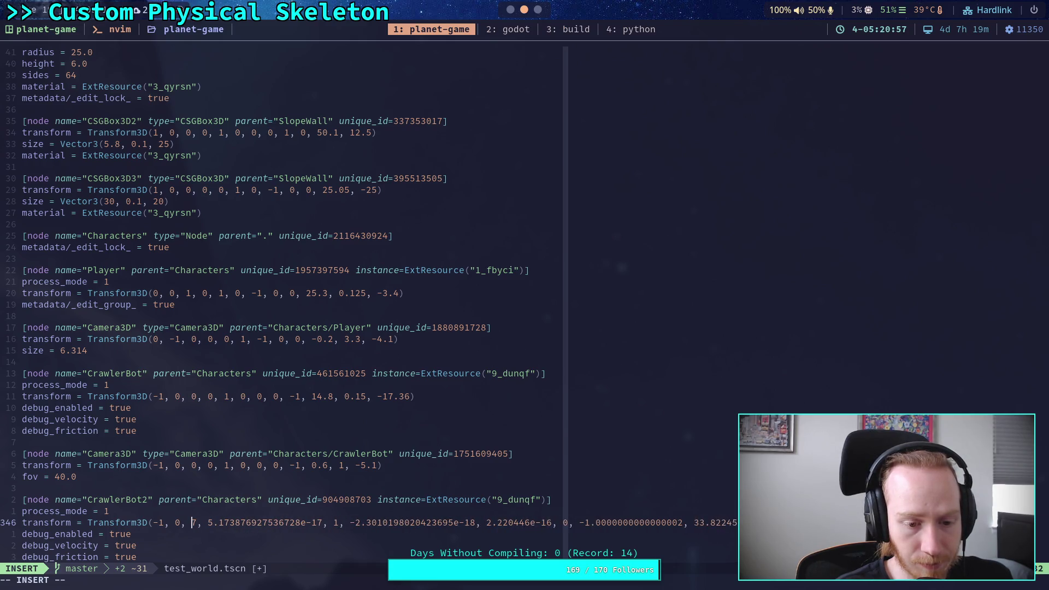
key(Delete)
text(0)
Clear CrawlerBot2's remaining e-17/e-16 values to 0 and round the last -1.0000000000000002 to -1
key(Right)
key(Delete)
key(Delete)
key(Delete)
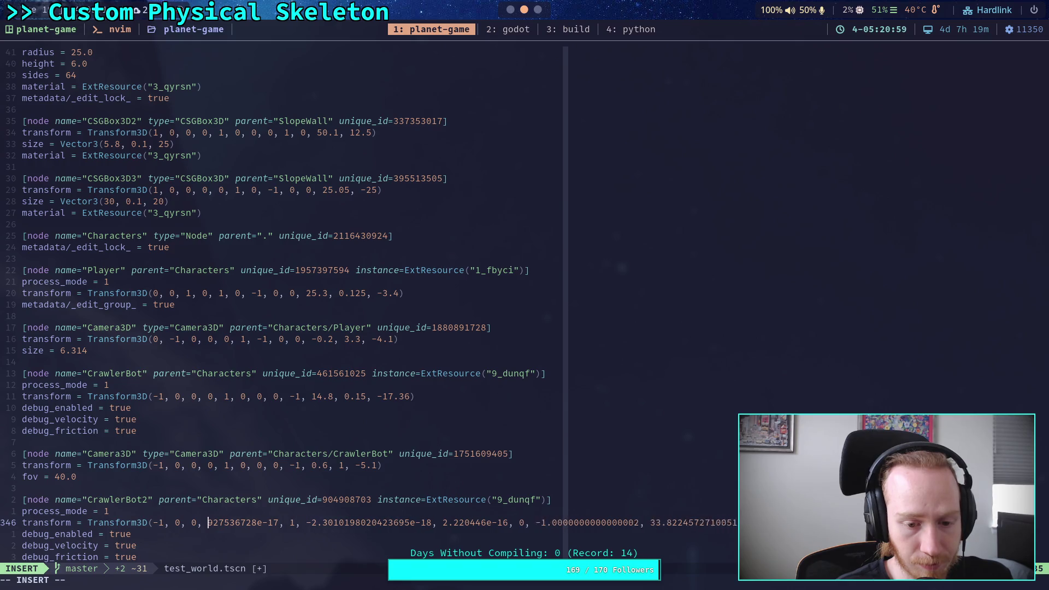
key(Right)
key(Right)
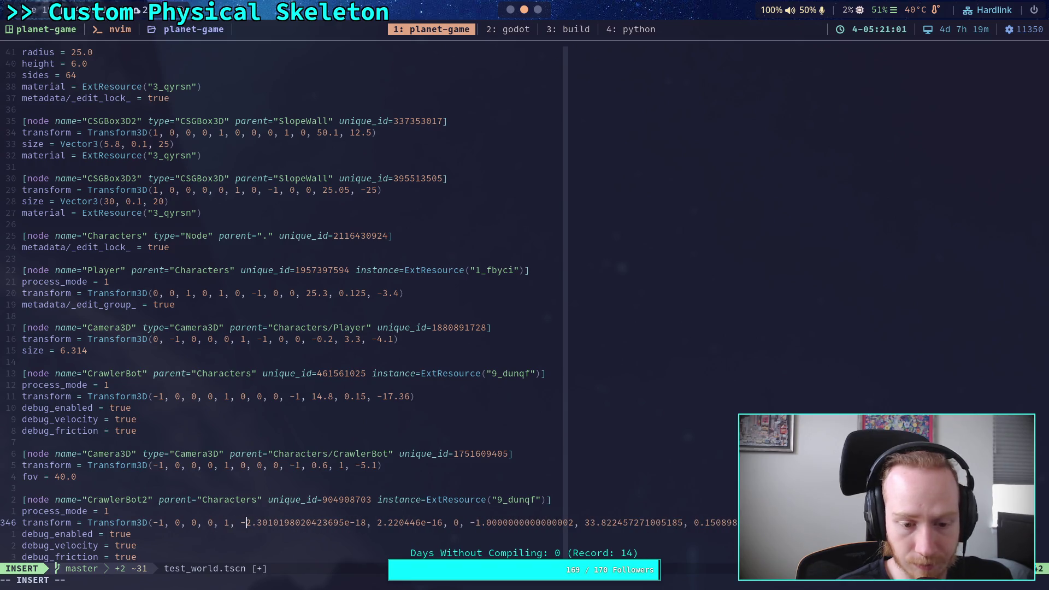
key(Delete)
key(Delete)
key(Delete)
key(Delete)
key(Delete)
key(Delete)
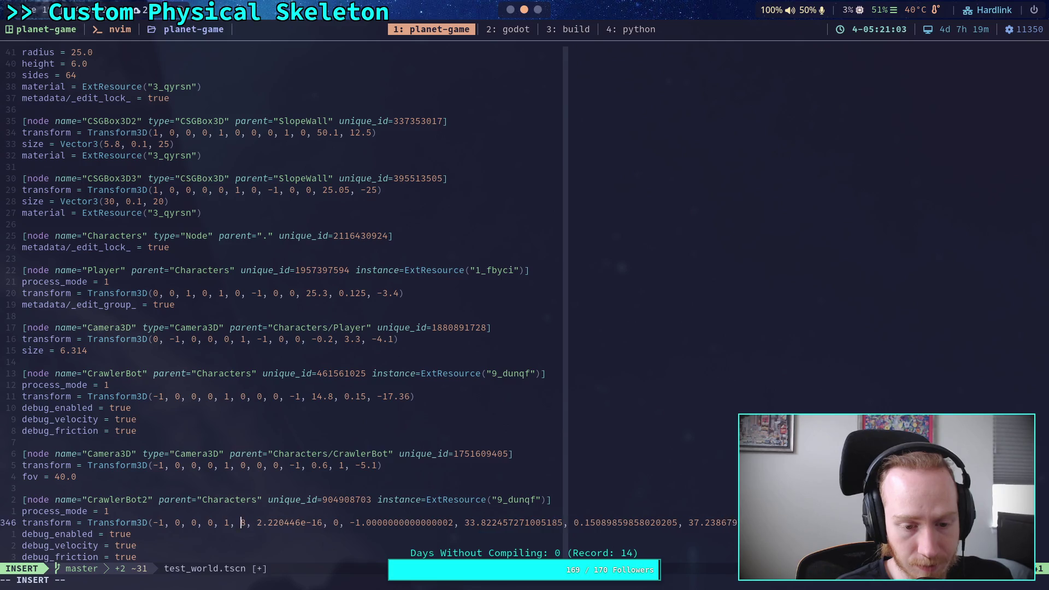
key(Right)
key(Delete)
key(Delete)
key(Delete)
text(0)
key(Right)
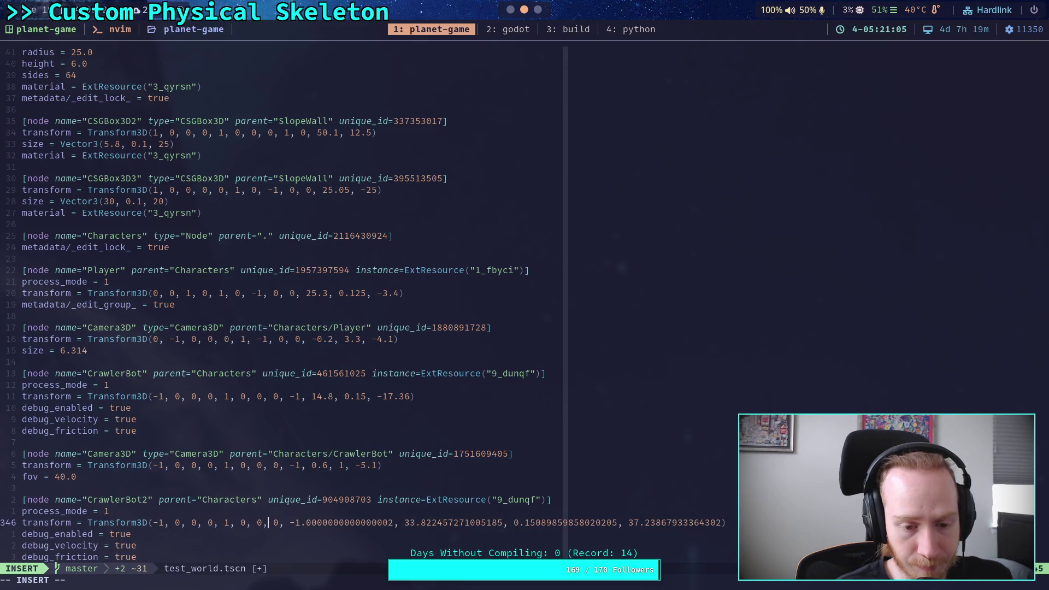
key(Right)
key(Right)
key(Right)
key(Delete)
key(Delete)
key(Delete)
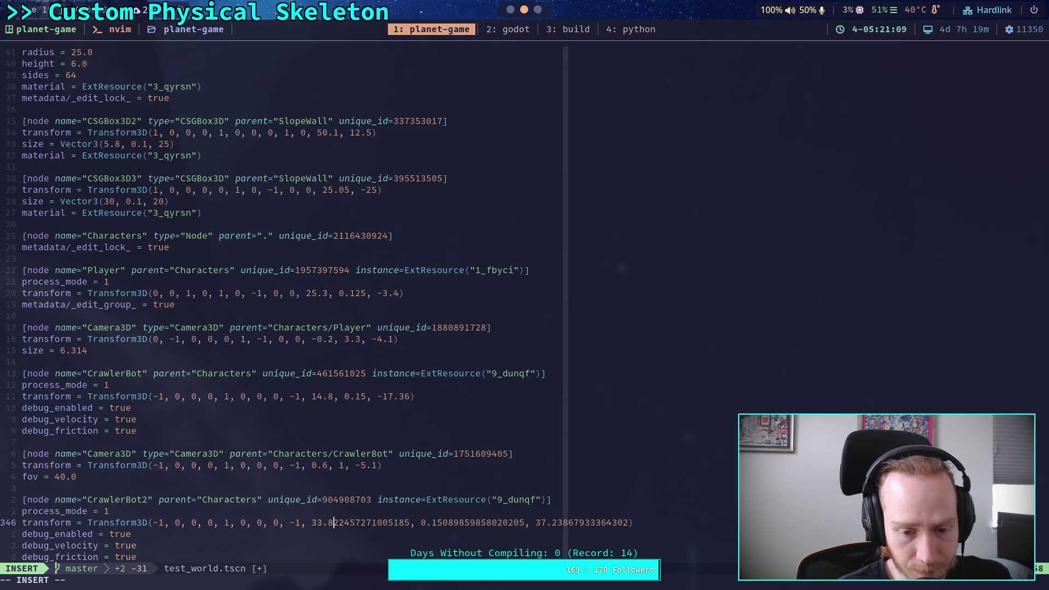
Round RotatingFloor2's x position from -34.899… to -34.9
scroll(410, 426, down, 9)
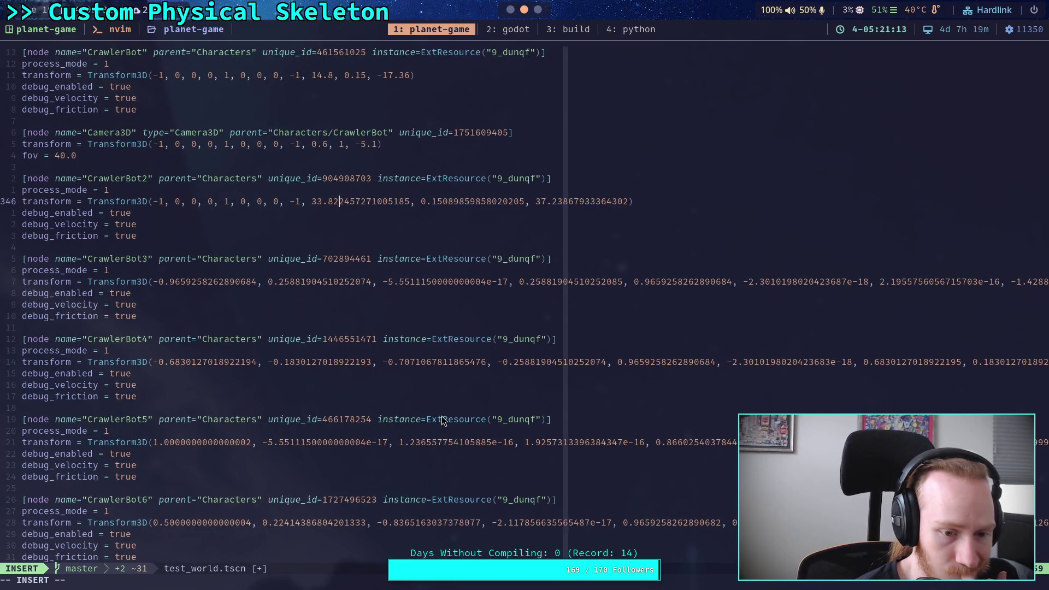
scroll(442, 419, down, 3)
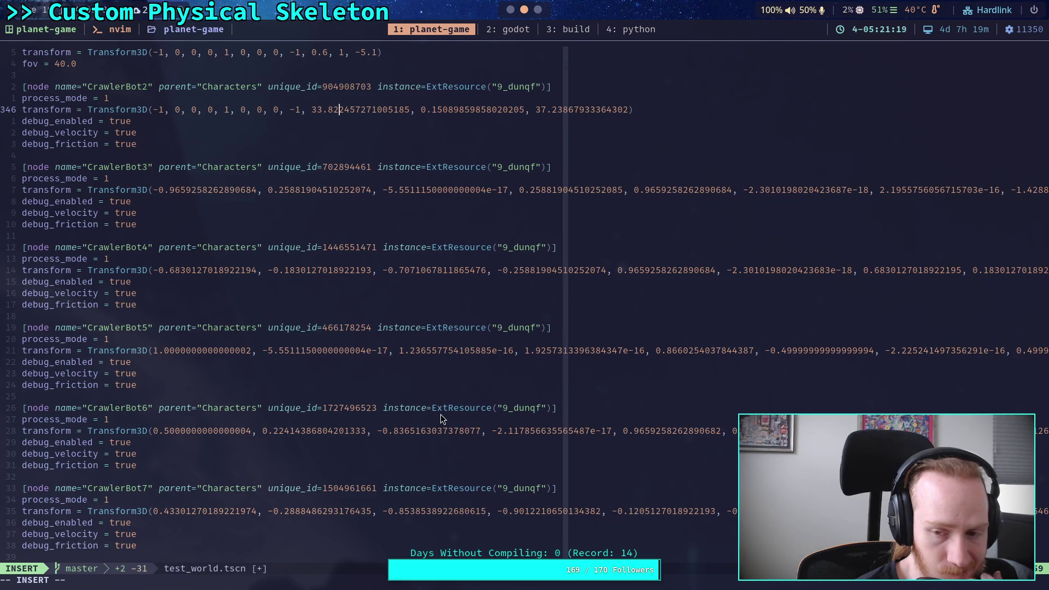
scroll(440, 414, down, 5)
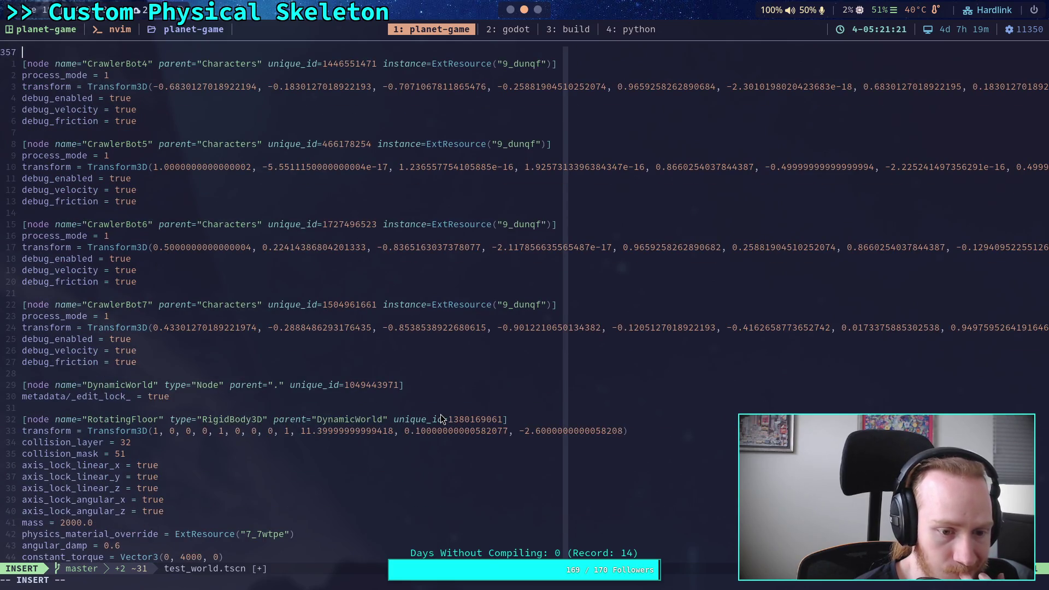
scroll(440, 417, down, 5)
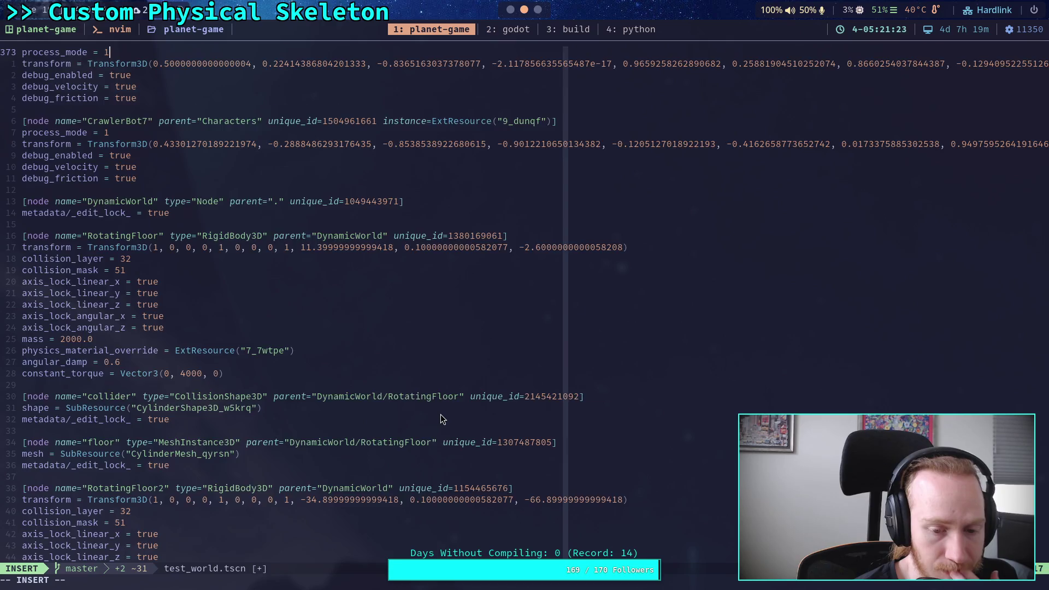
scroll(440, 414, down, 4)
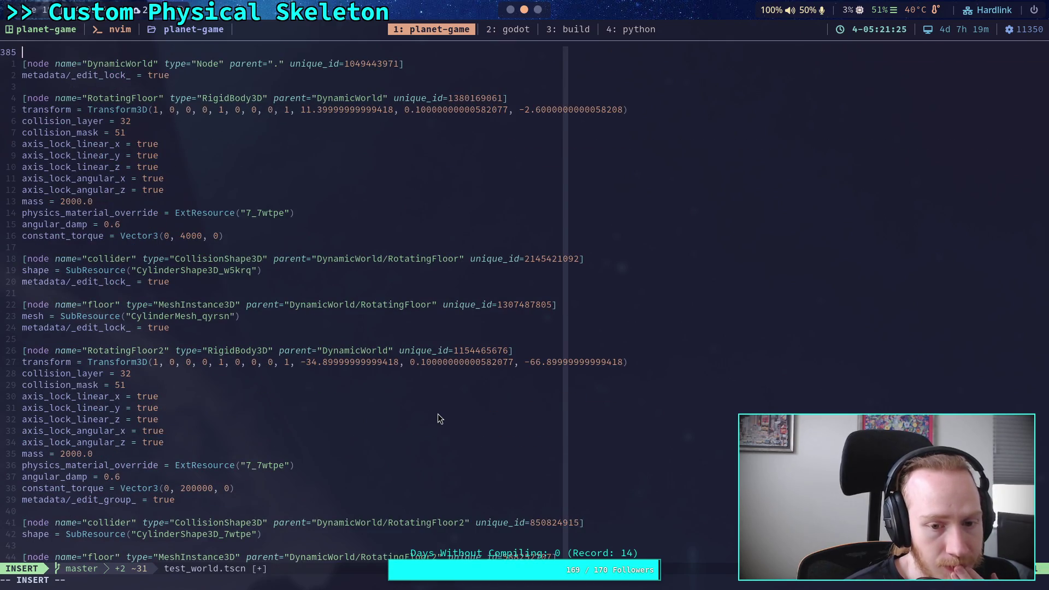
click(322, 362)
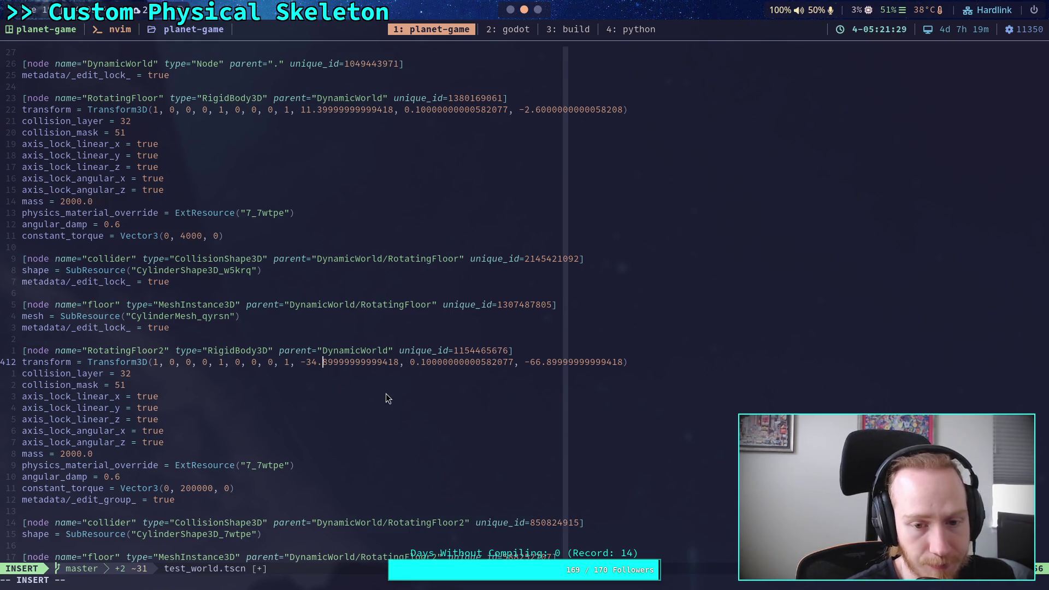
key(Delete)
key(Delete)
key(Delete)
key(Delete)
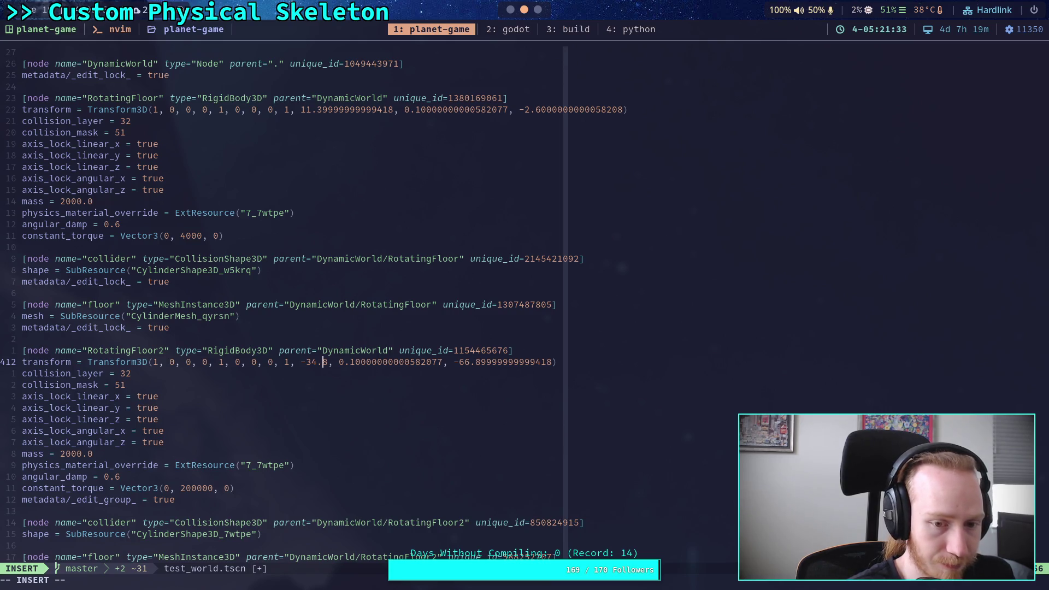
key(Delete)
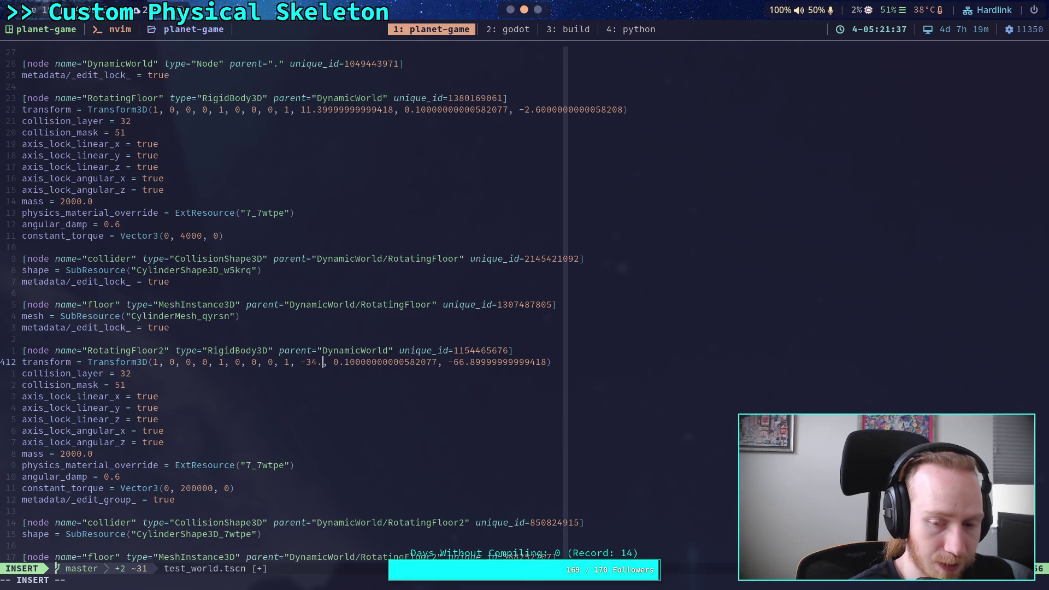
text(9)
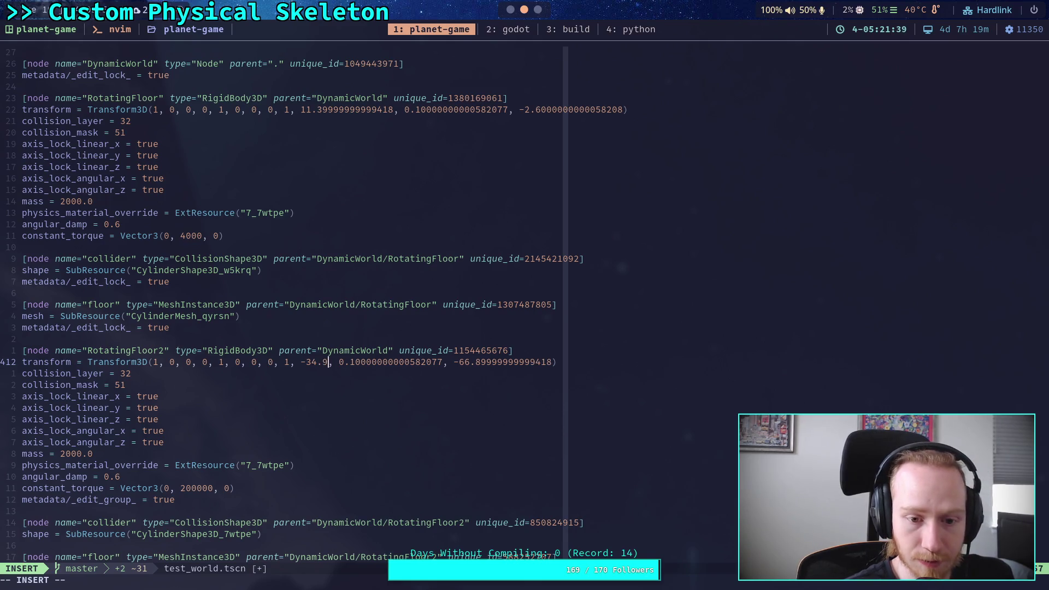
Shorten RotatingFloor2's z position to -66.9 and y position to 0.1
key(Right)
key(Right)
key(Right)
key(Delete)
key(Delete)
key(Delete)
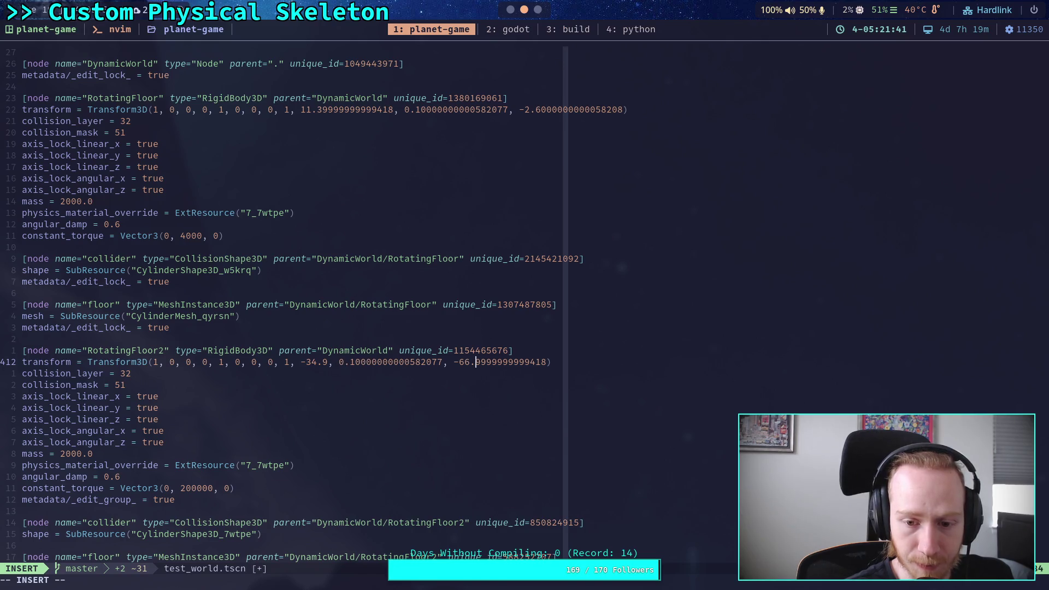
key(Delete)
key(Delete)
key(Delete)
text(9)
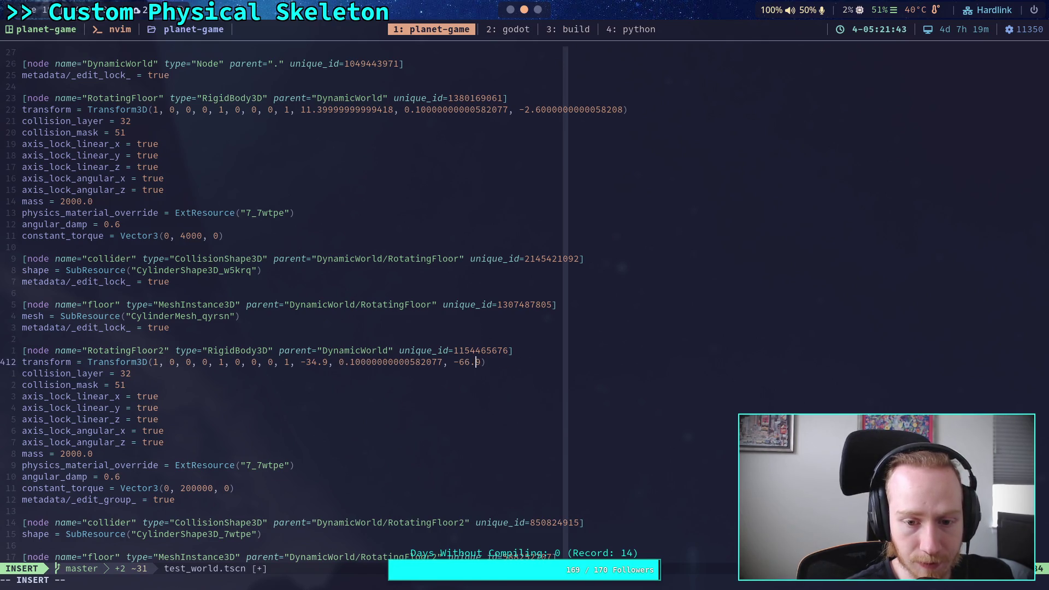
key(Left)
key(Left)
key(Left)
key(Left)
key(Left)
key(BackSpace)
key(BackSpace)
key(BackSpace)
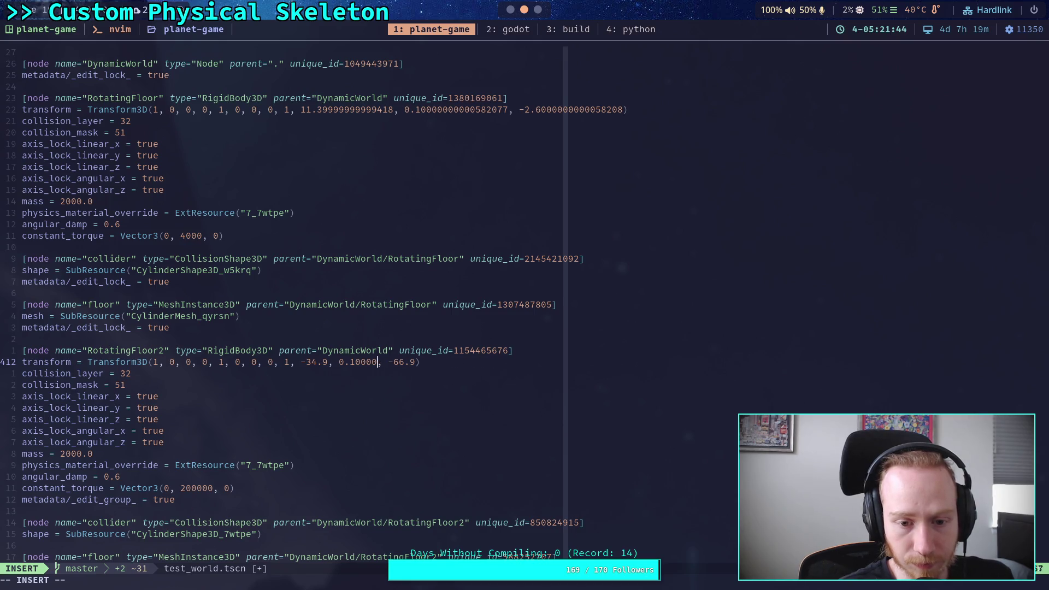
key(BackSpace)
key(Down)
key(Down)
key(Down)
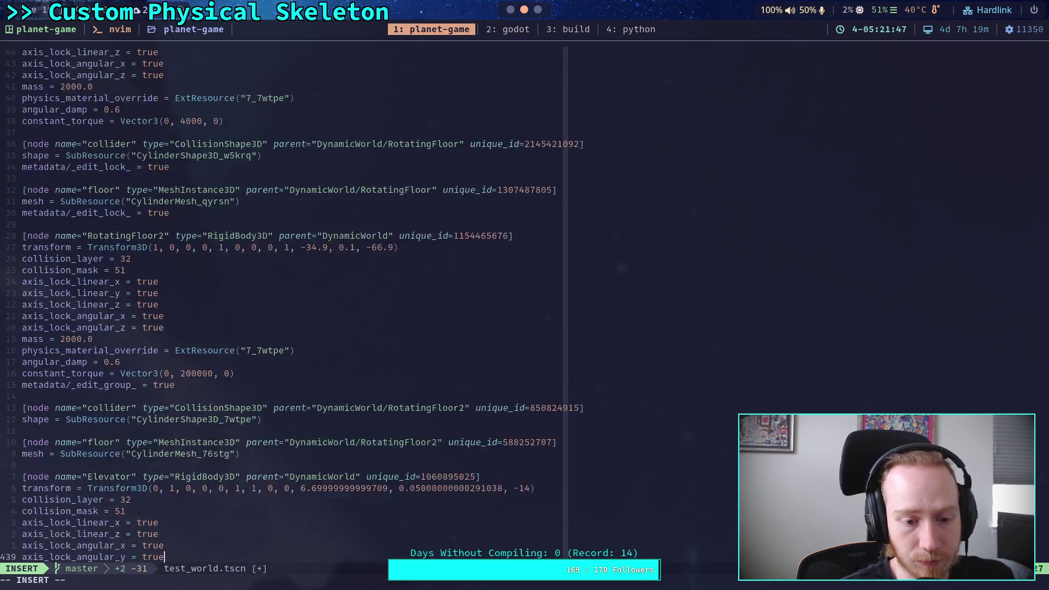
Round the Elevator's position to x 6.7 and y 0.05
key(Up)
key(Up)
key(Up)
key(Right)
key(Right)
key(Right)
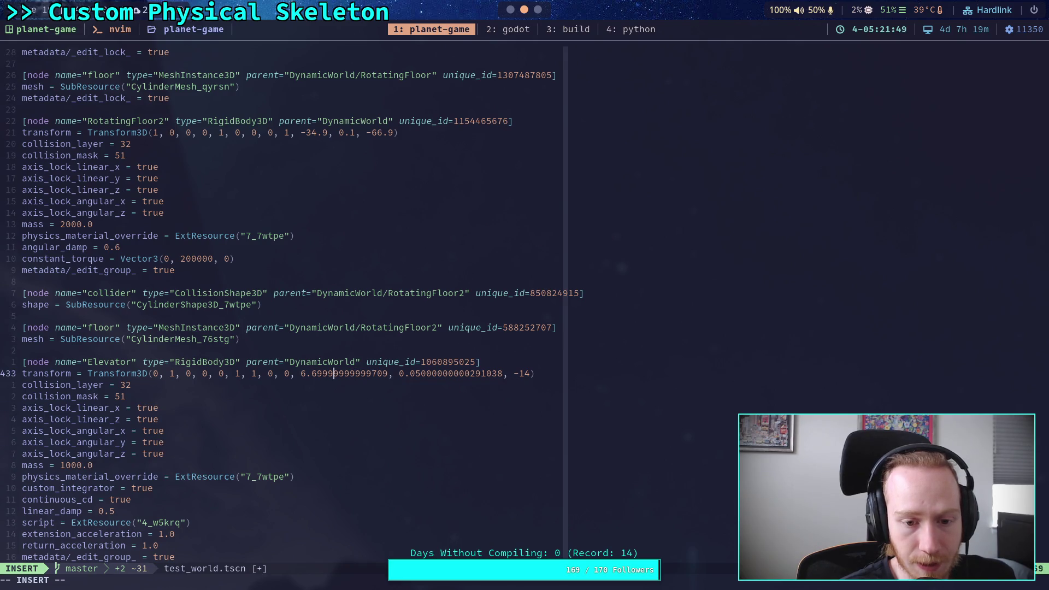
key(Right)
key(Delete)
key(Delete)
key(Delete)
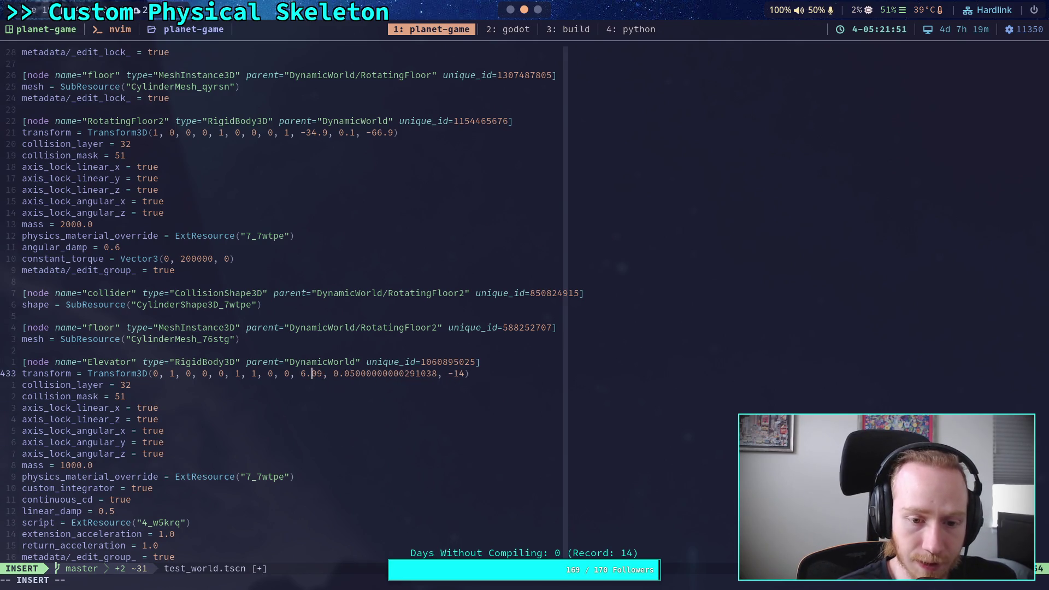
key(BackSpace)
key(Delete)
text(7)
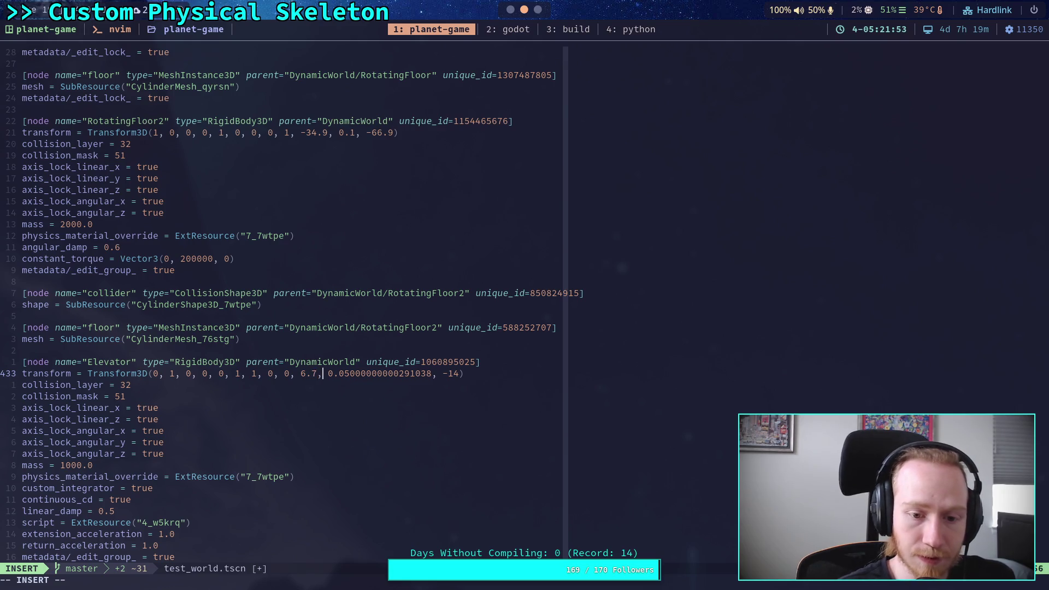
key(Right)
key(Right)
key(Right)
key(Delete)
key(Delete)
key(Delete)
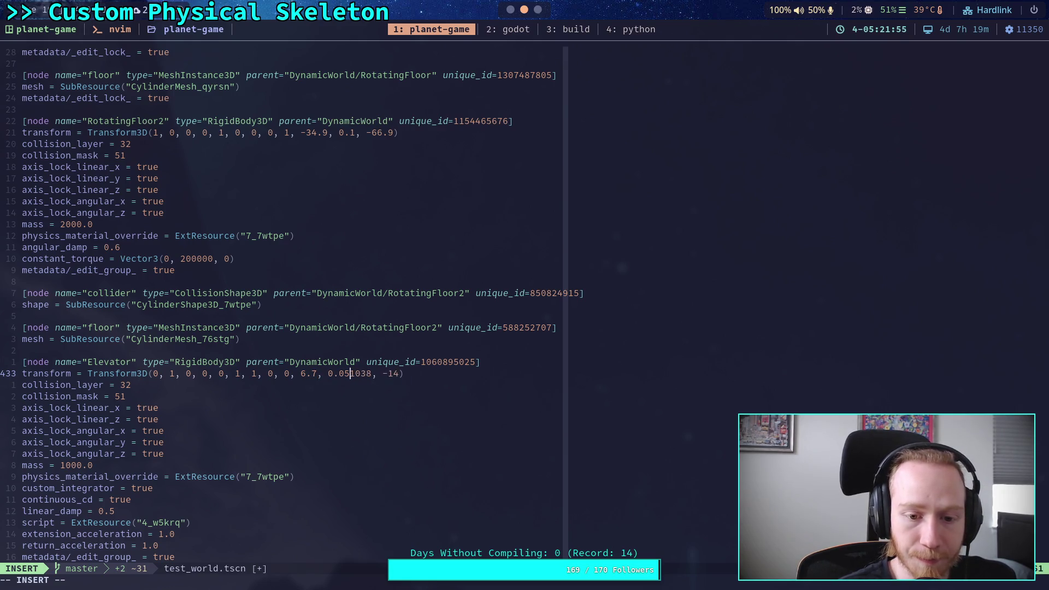
Trim Slider's y to 0.05 and round Slider2's position to x 55.8, y 0.05
key(Down)
key(Down)
key(Down)
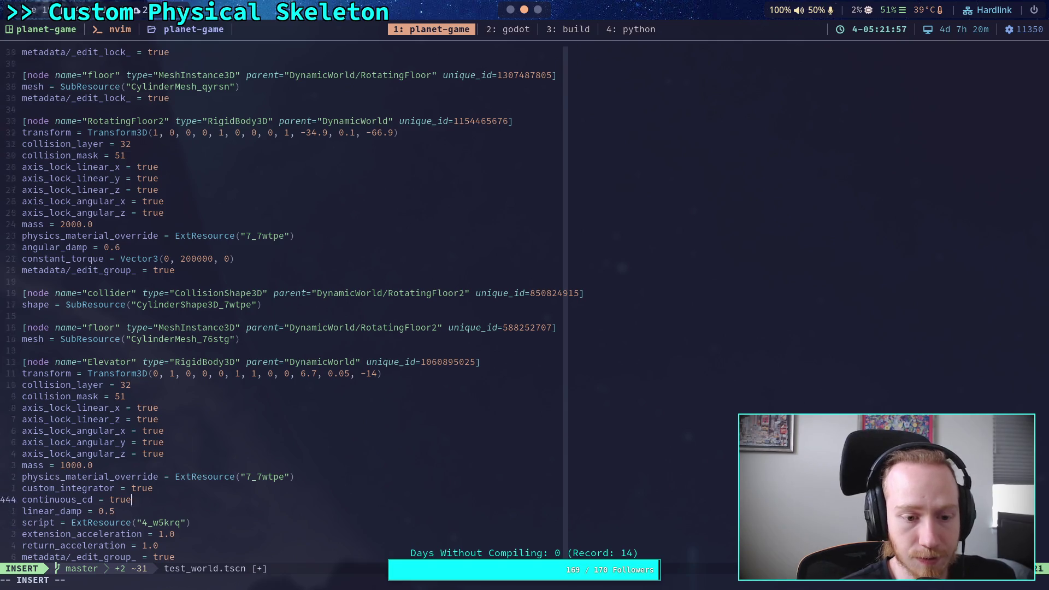
key(Up)
key(Up)
key(Up)
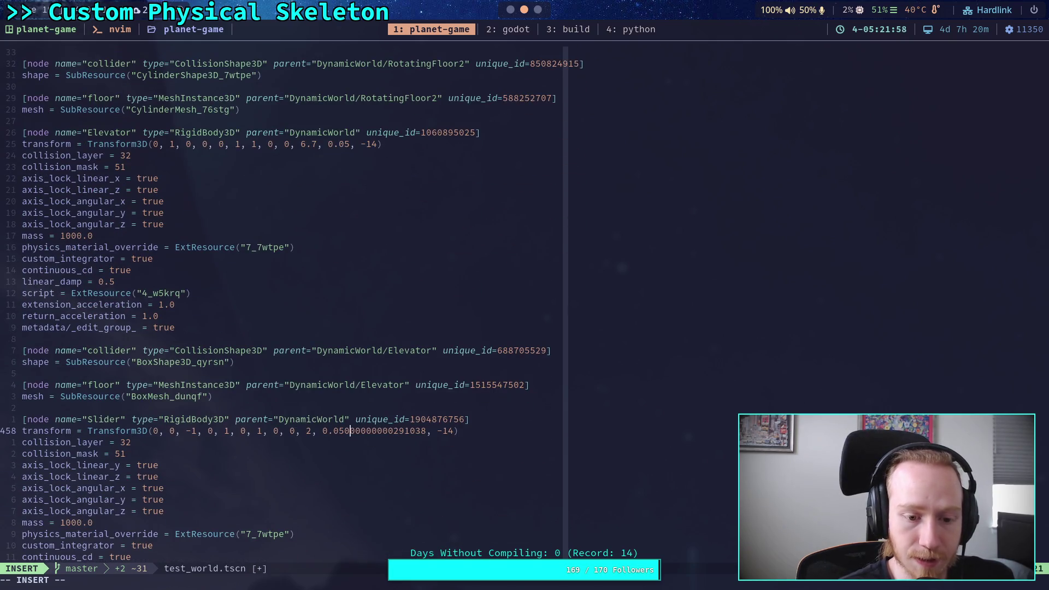
click(345, 431)
key(Delete)
key(Delete)
key(Delete)
key(Delete)
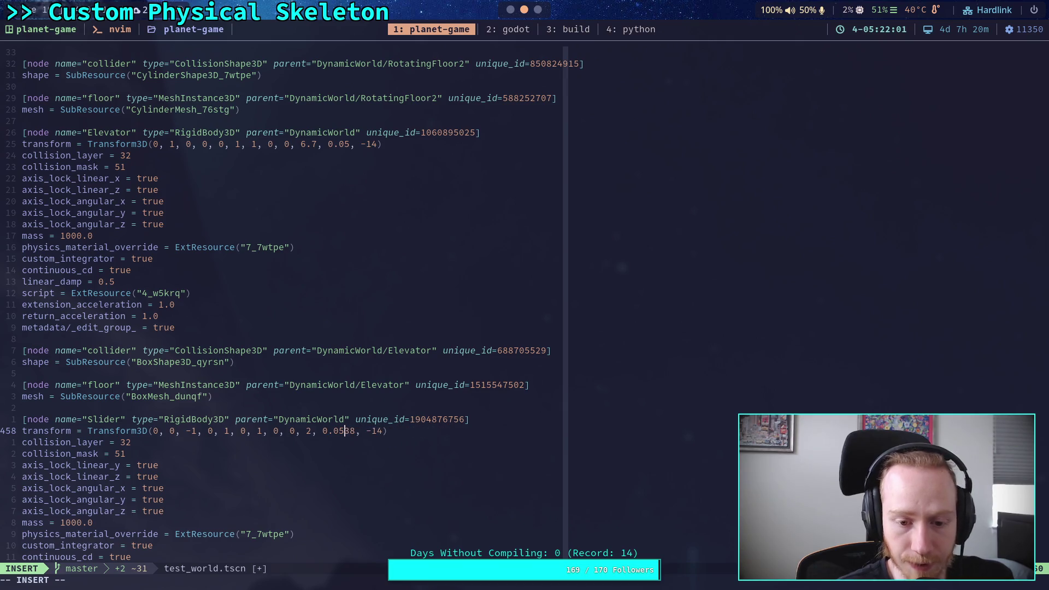
key(Down)
key(Down)
key(Down)
key(Down)
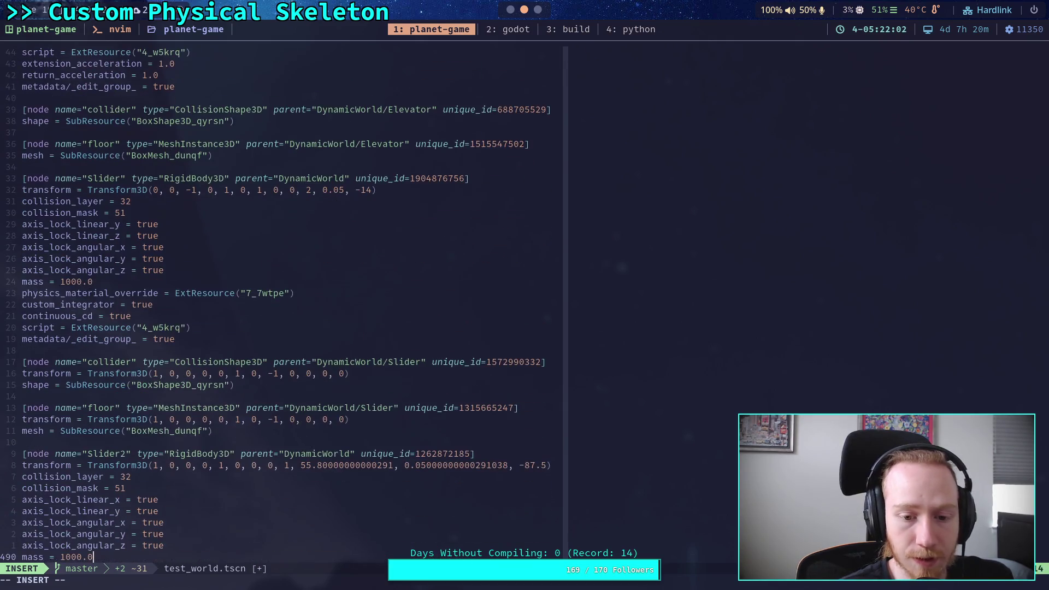
key(Up)
key(Up)
key(Up)
click(339, 465)
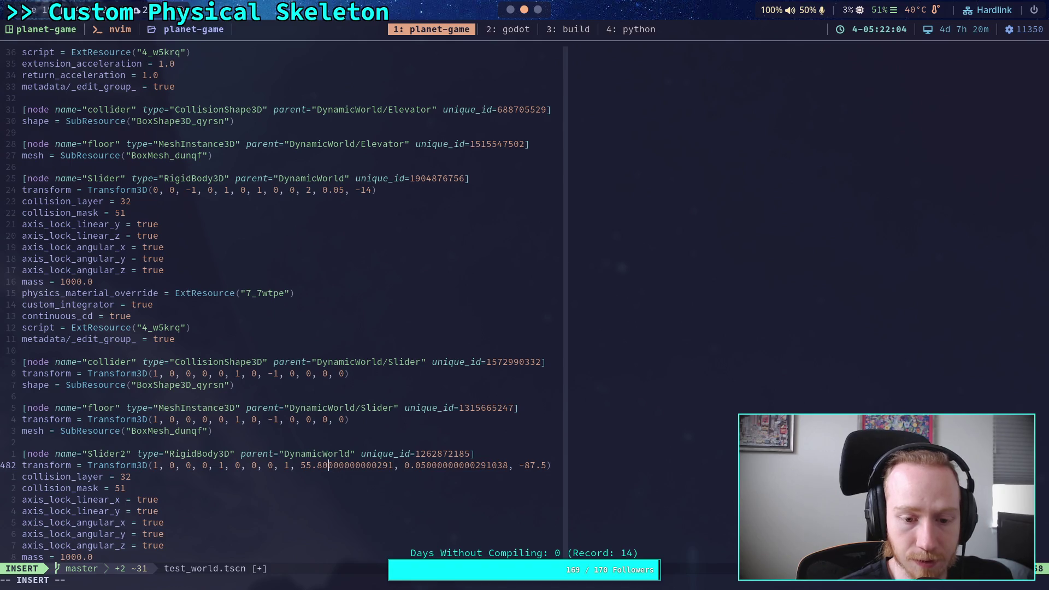
key(Left)
key(Left)
key(Left)
key(Delete)
key(Delete)
key(Delete)
key(Delete)
key(Delete)
key(Delete)
key(Right)
key(Right)
key(Right)
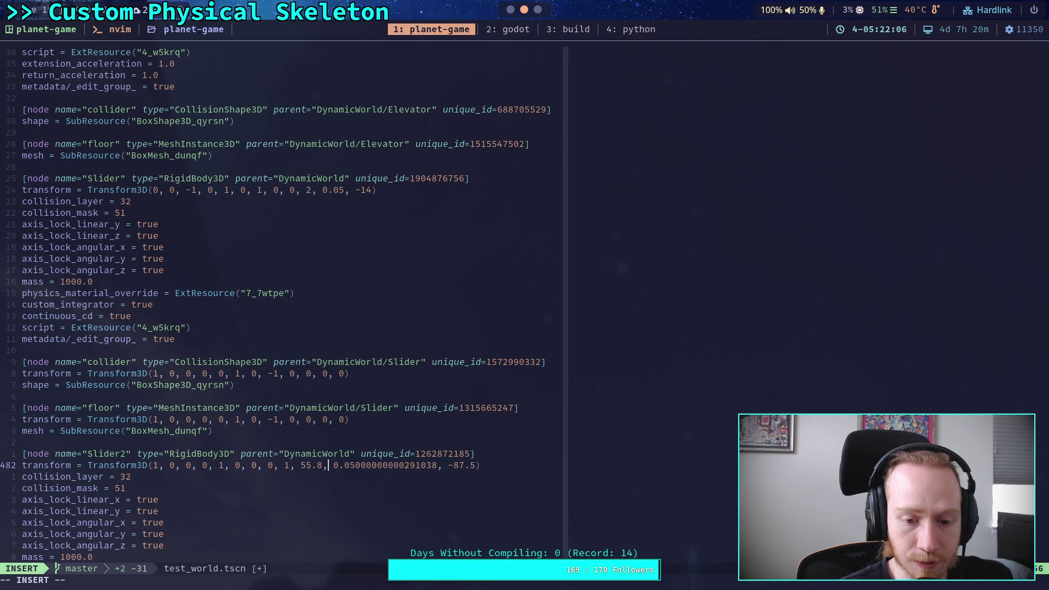
key(Delete)
key(Delete)
key(Delete)
key(Delete)
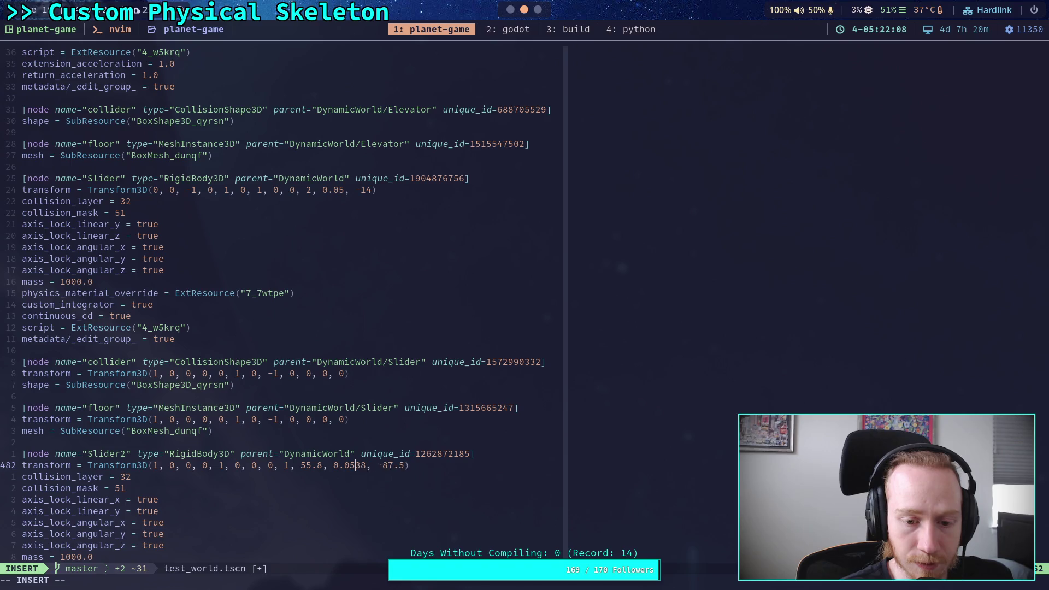
key(Down)
Round MovingSlope's position to x -79.1 and y 0.05
key(Down)
key(Down)
key(Down)
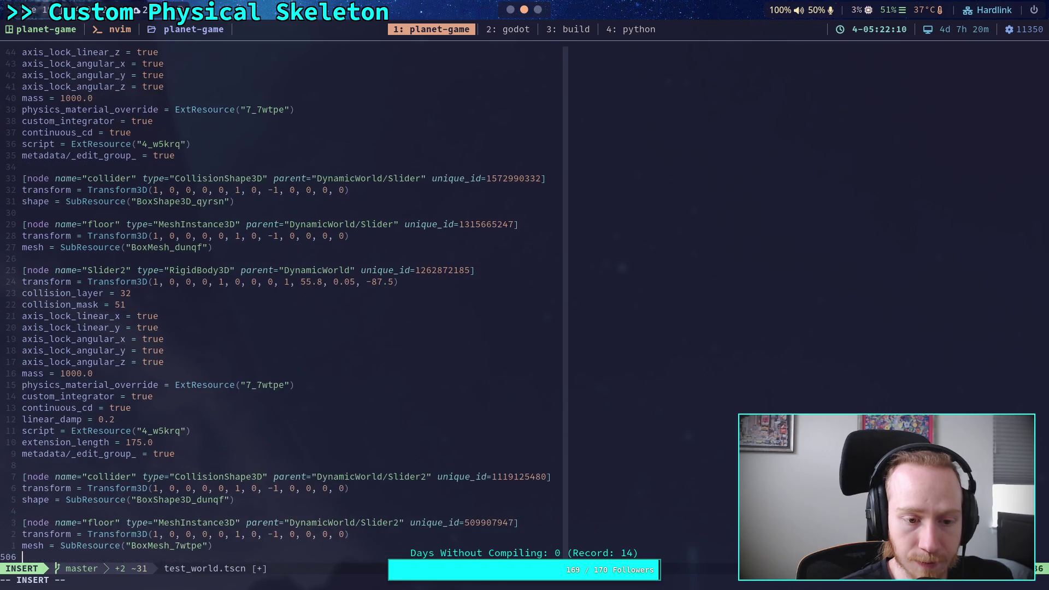
key(Down)
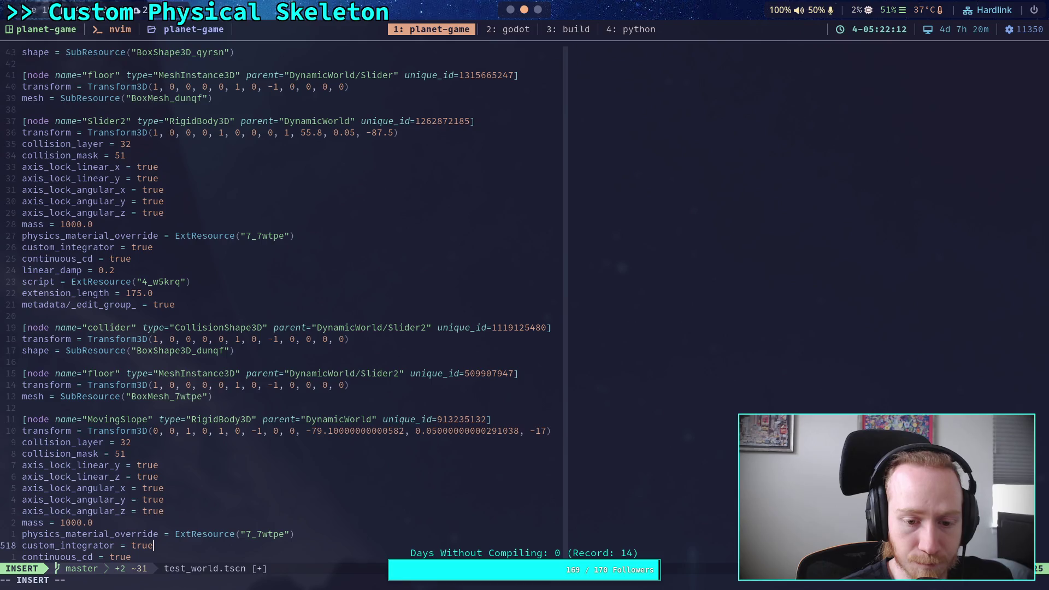
key(Up)
key(Up)
key(Up)
key(Delete)
key(Delete)
key(Delete)
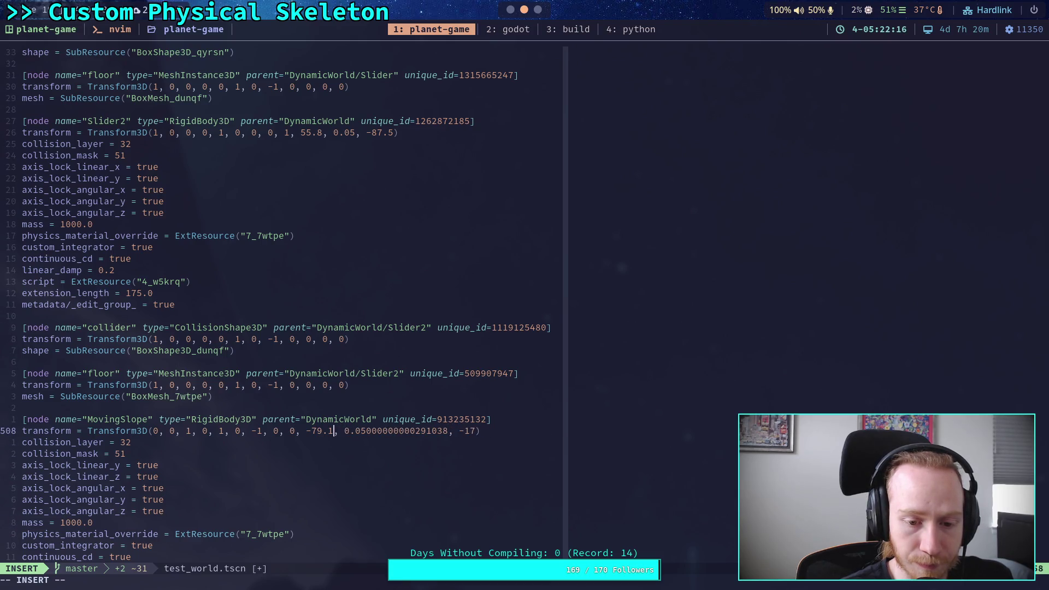
key(Right)
key(Right)
key(Right)
key(Delete)
key(Delete)
key(Delete)
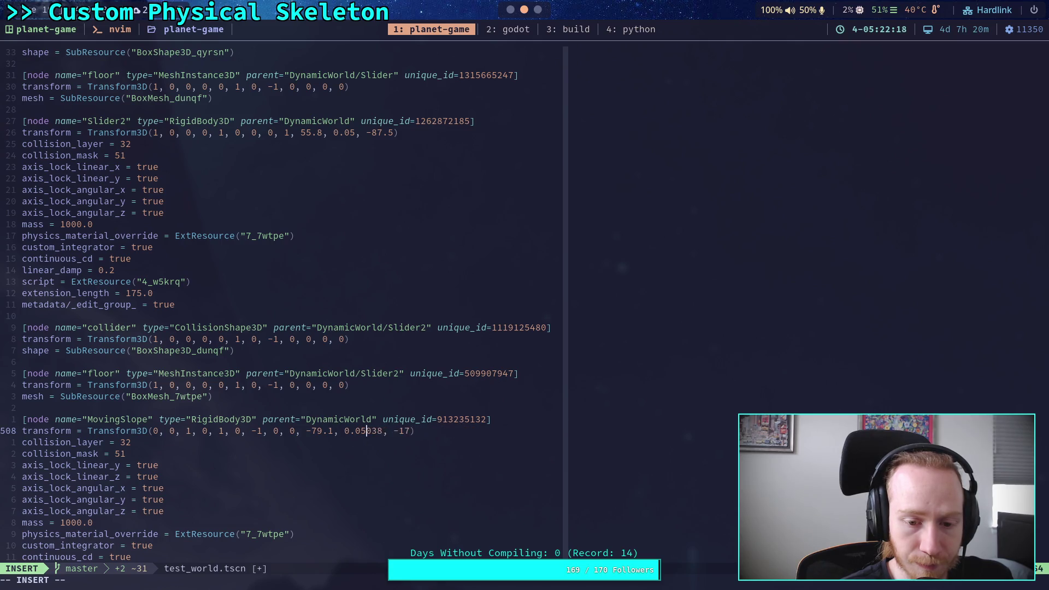
key(Delete)
key(Delete)
key(Delete)
Round Ball2's position to 22.5, 1.1, -2.1
key(Down)
key(Down)
key(Down)
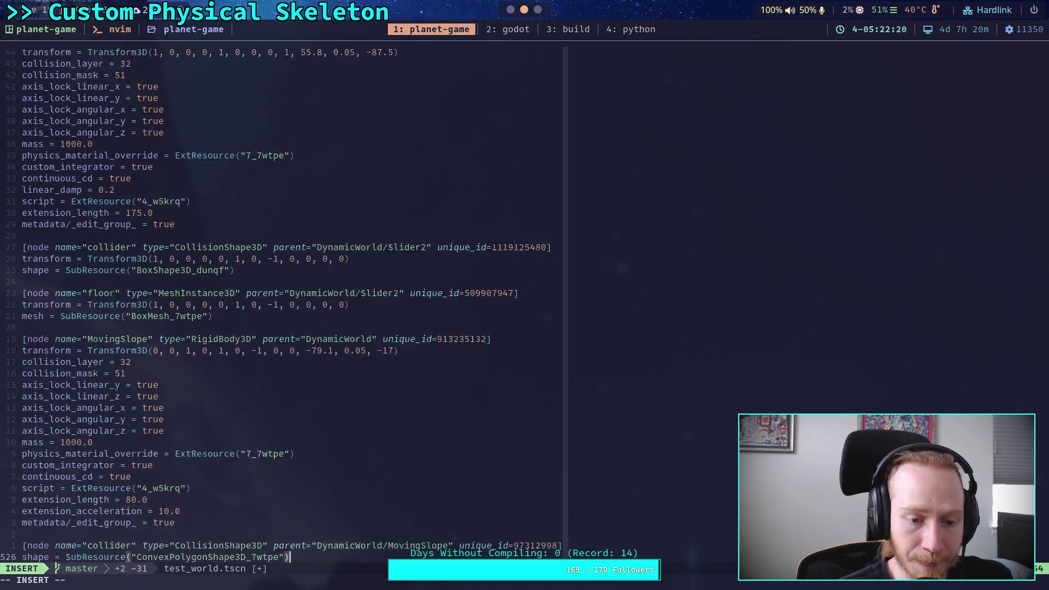
key(Down)
key(Down)
key(Down)
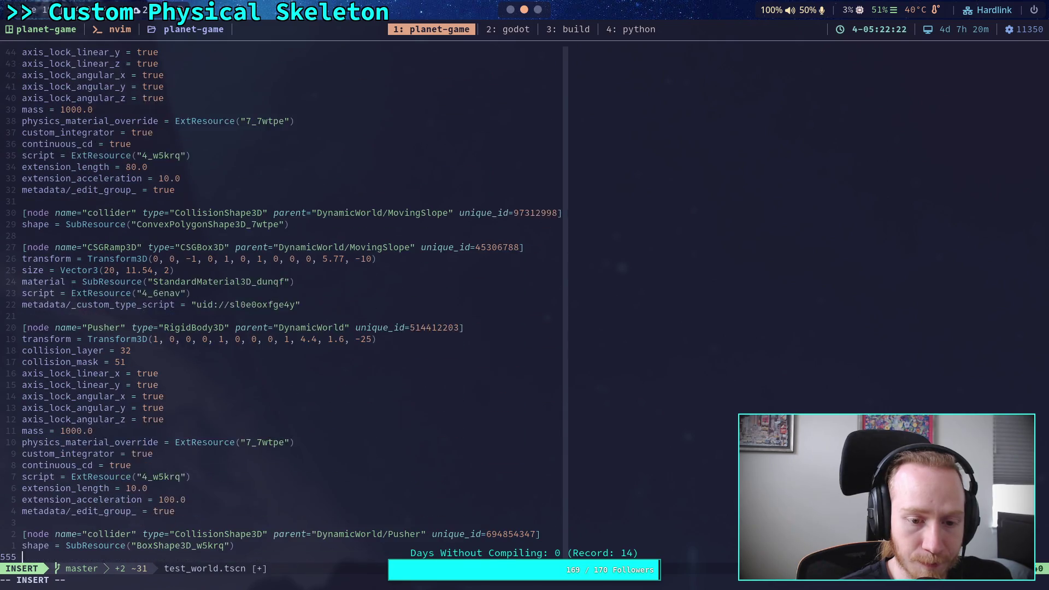
key(Down)
key(Down)
key(Down)
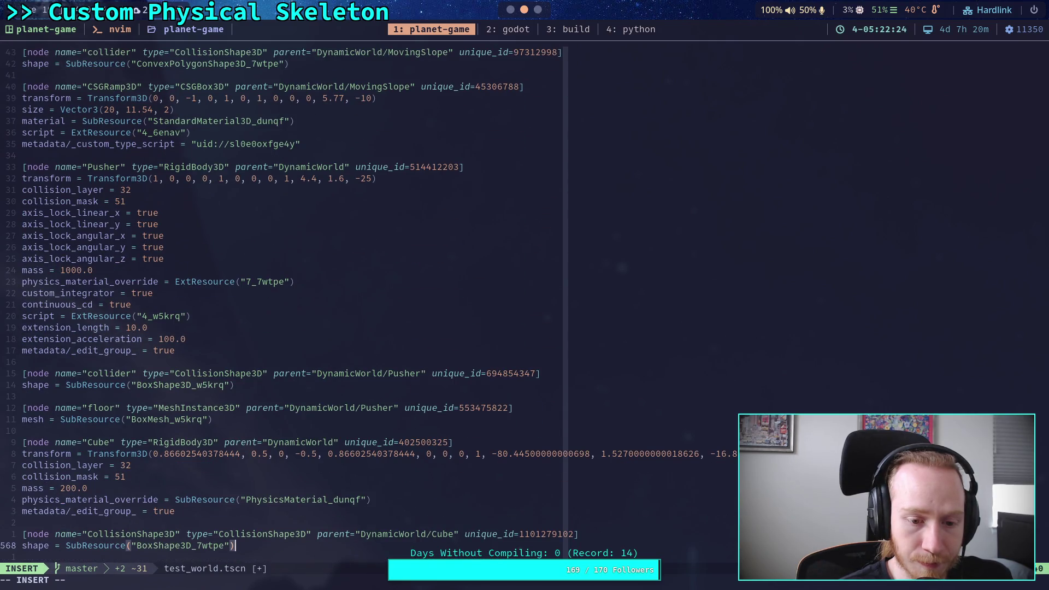
key(Down)
key(Down)
key(Down)
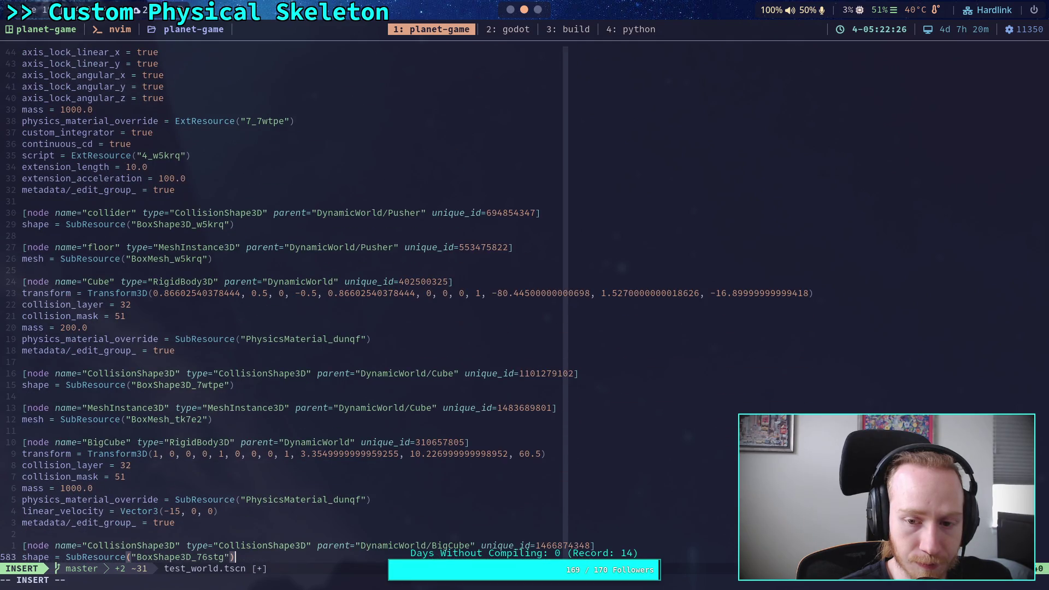
key(Up)
key(Up)
key(Up)
key(Down)
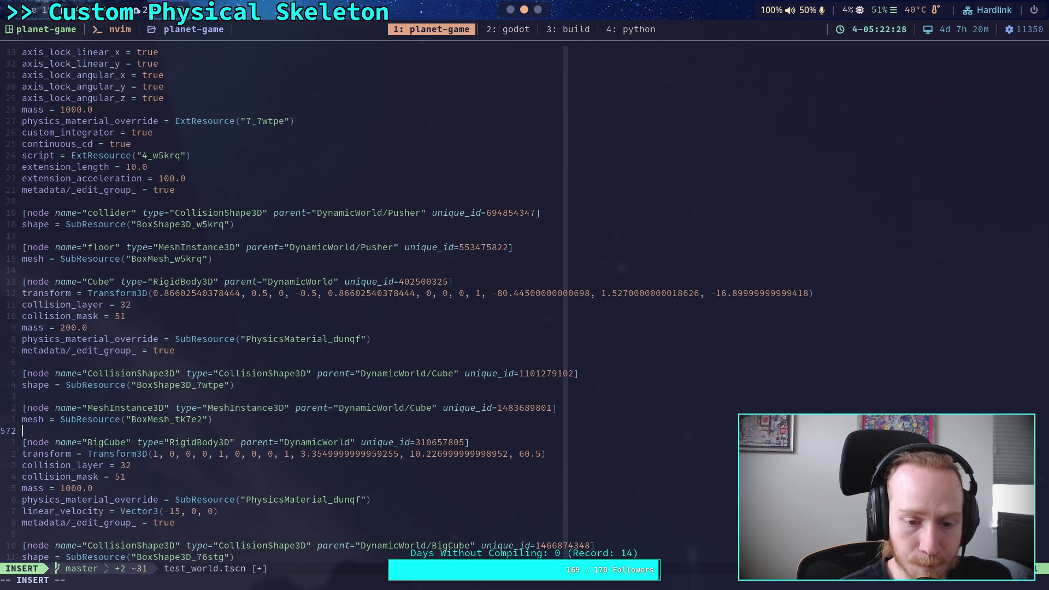
click(366, 453)
key(Down)
key(Down)
key(Down)
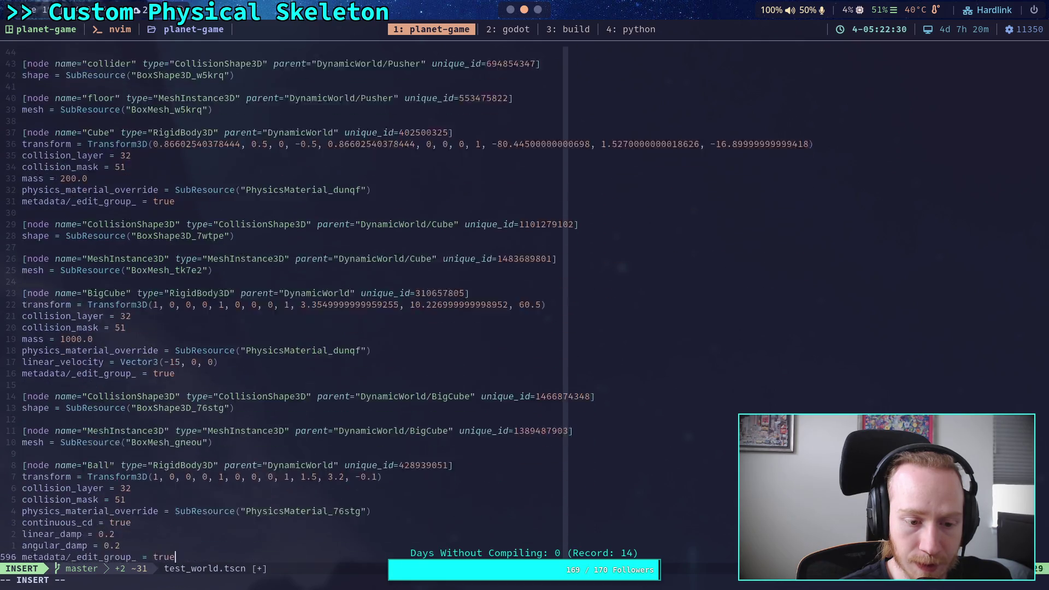
scroll(295, 306, down, 4)
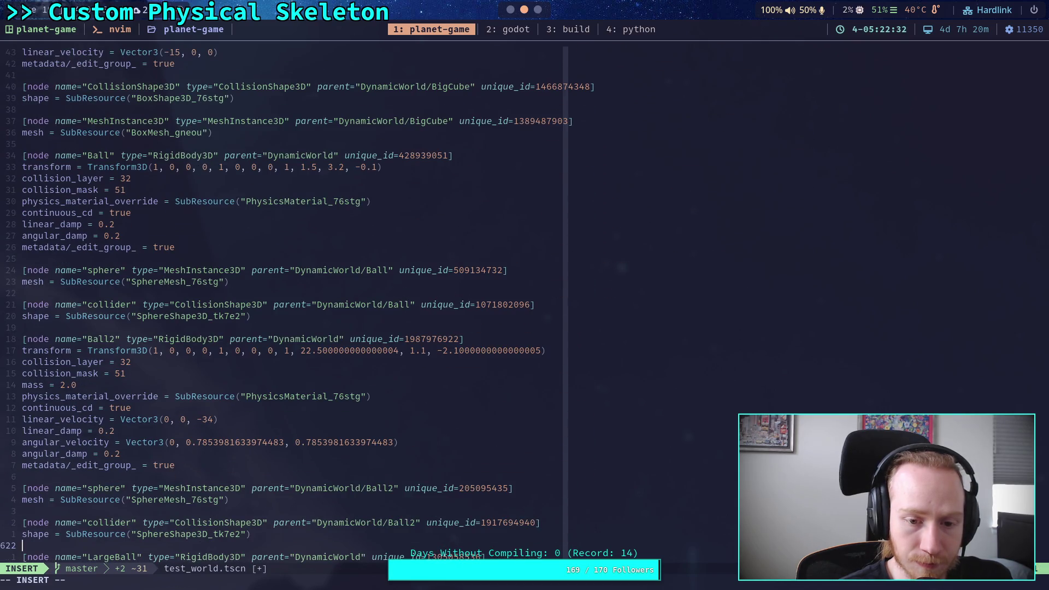
click(366, 350)
key(Right)
key(Delete)
key(Delete)
key(Delete)
key(Right)
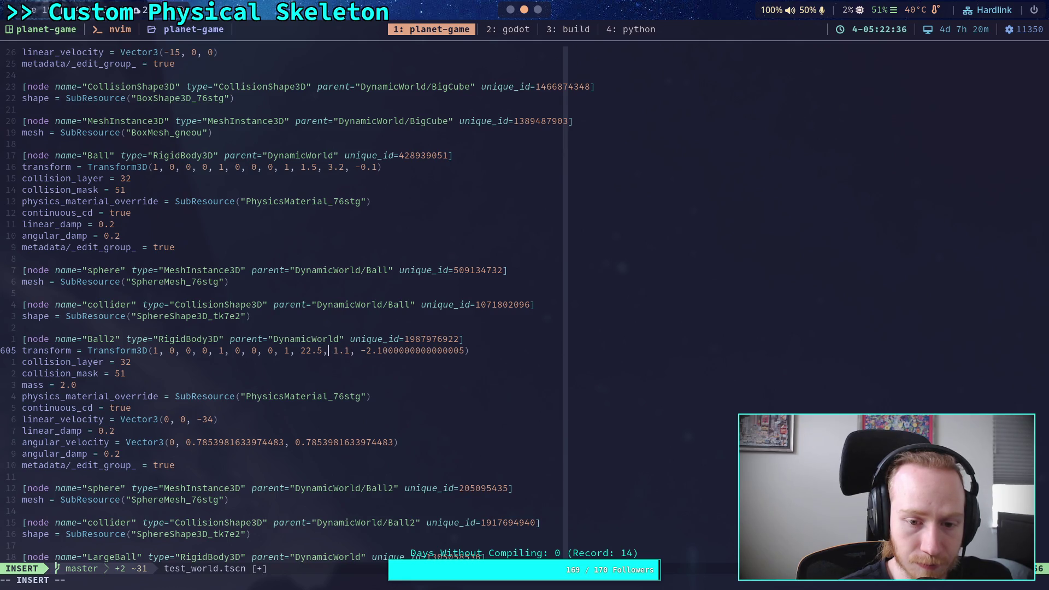
key(Right)
key(Right)
key(Right)
key(Delete)
key(Delete)
key(Delete)
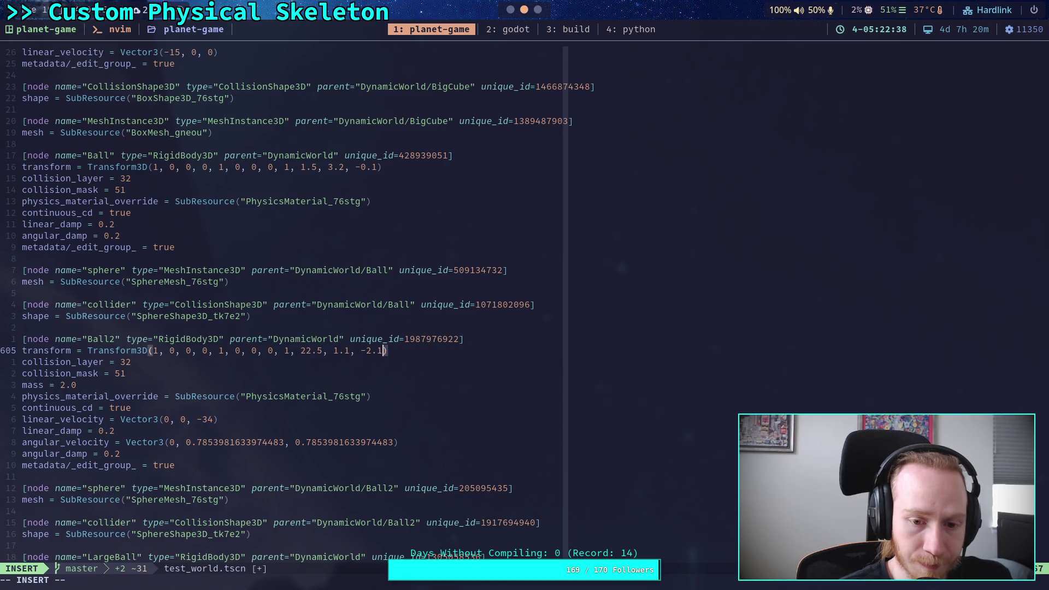
Round LargeBall's position to 88.7, 10.1, 36.7
key(Down)
key(Down)
key(Down)
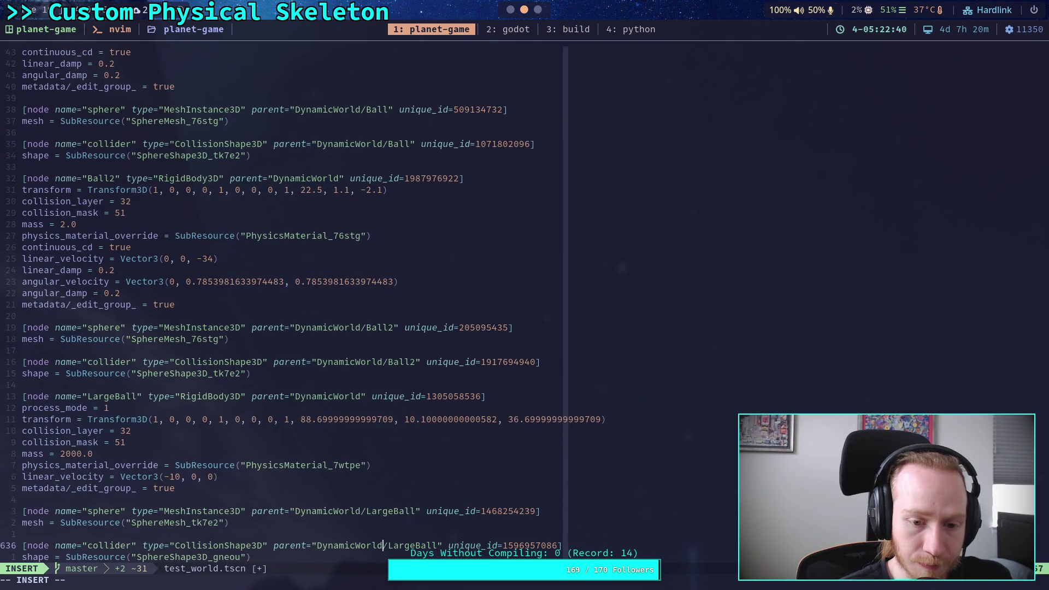
key(Up)
key(Up)
key(Up)
key(Left)
key(Left)
key(Left)
key(Left)
key(Left)
key(Left)
key(Delete)
key(Delete)
key(Delete)
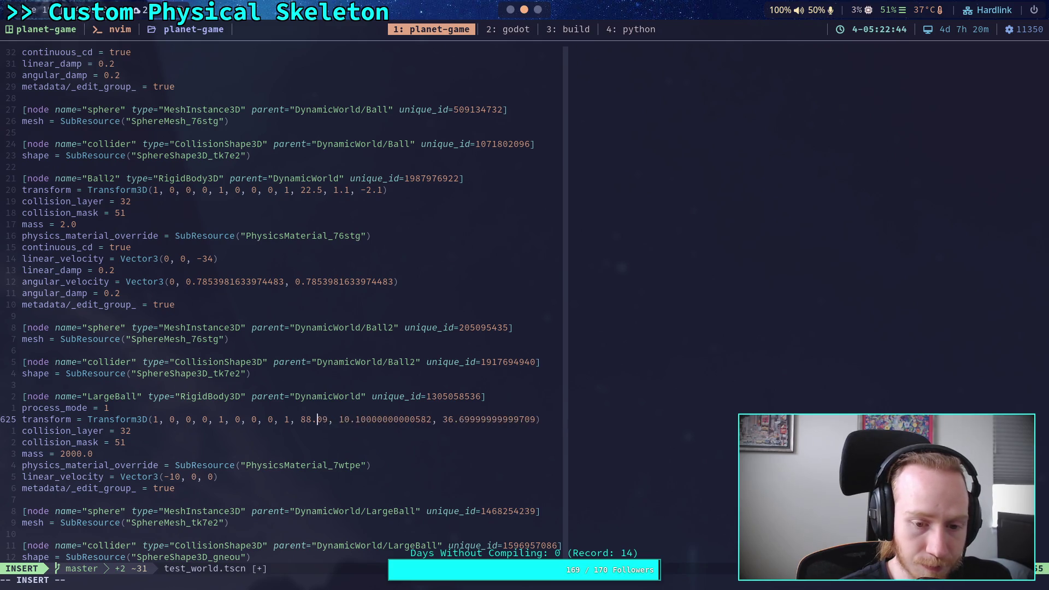
text(7)
key(Right)
key(Right)
key(Delete)
key(Delete)
key(Delete)
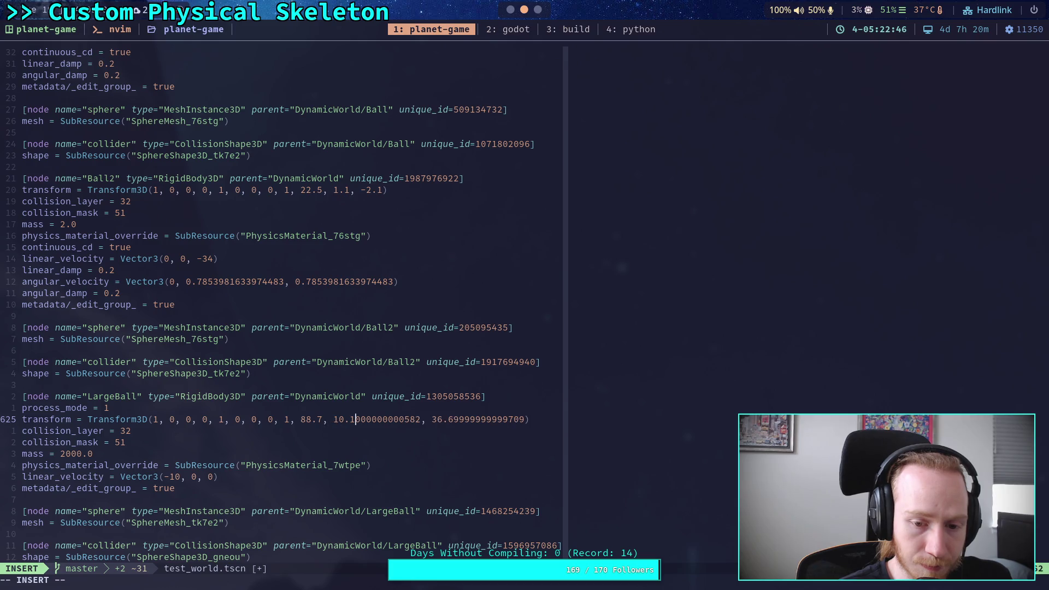
key(Right)
key(Right)
key(Right)
key(Right)
key(Right)
key(Delete)
key(Delete)
key(Delete)
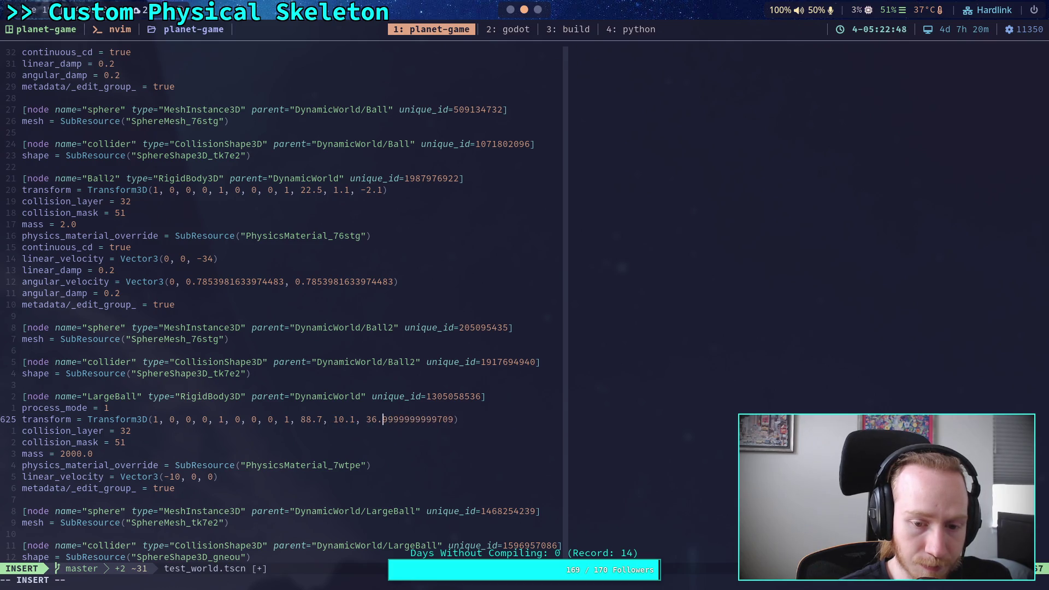
text(7)
key(Down)
key(Down)
key(Down)
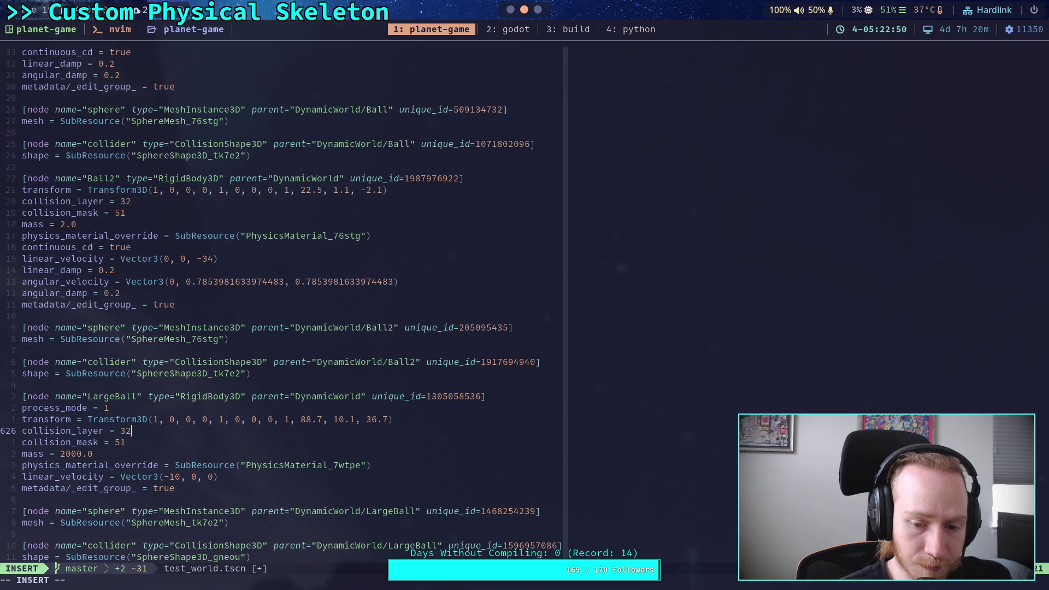
Leave insert mode and save test_world.tscn, quitting Neovim with :wq
key(Escape)
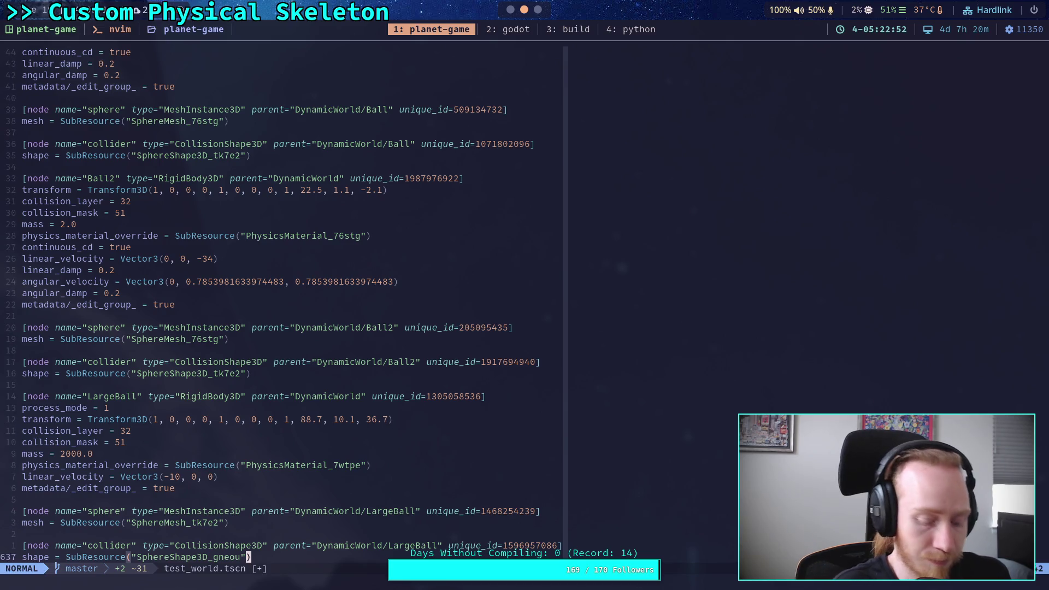
text(:wq)
key(Return)
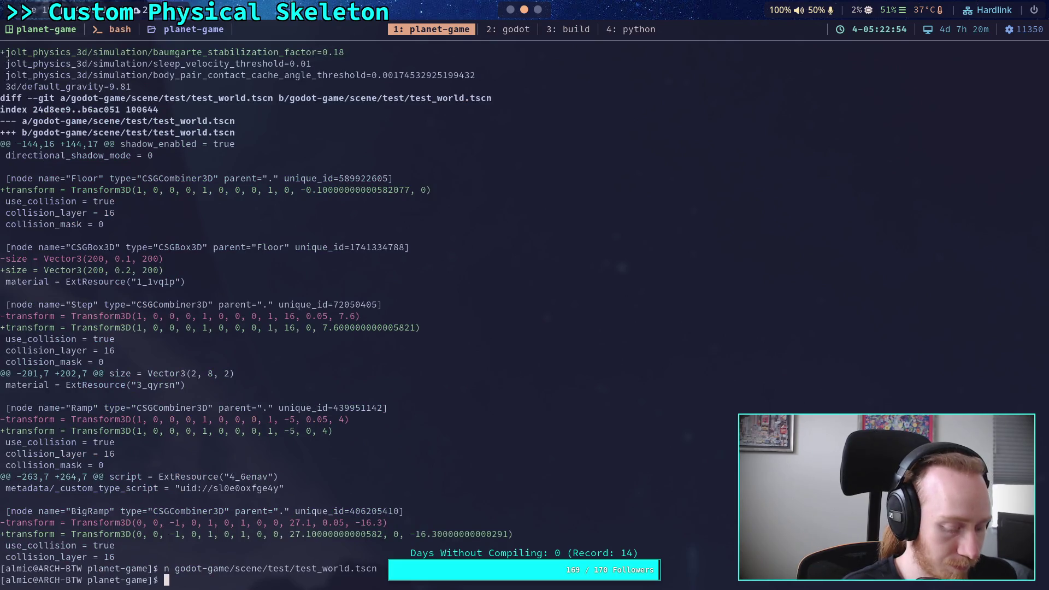
In Godot, reload test_world.tscn from disk and save it
key(super+2)
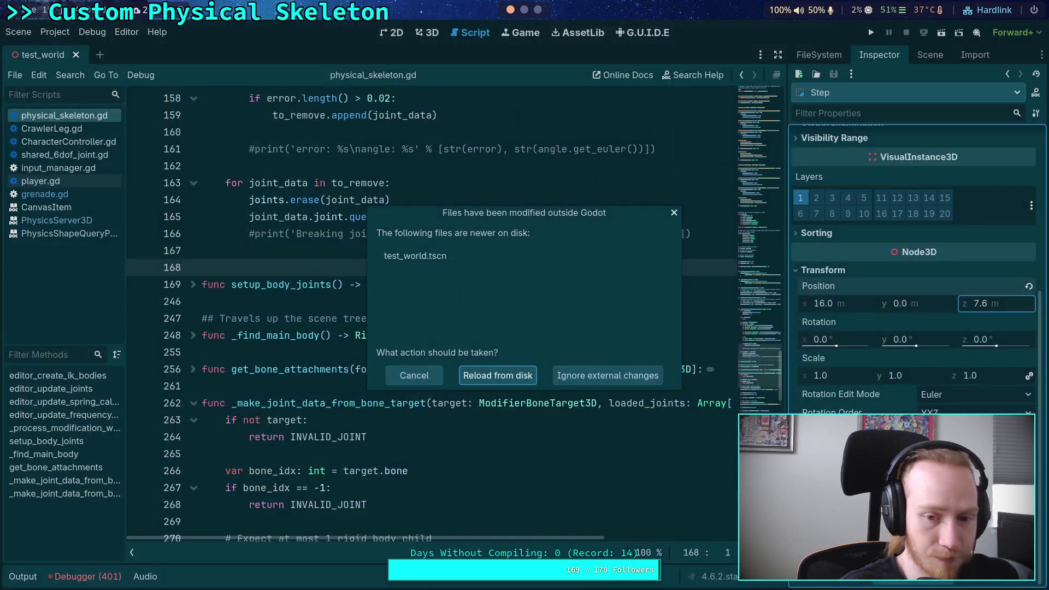
click(503, 381)
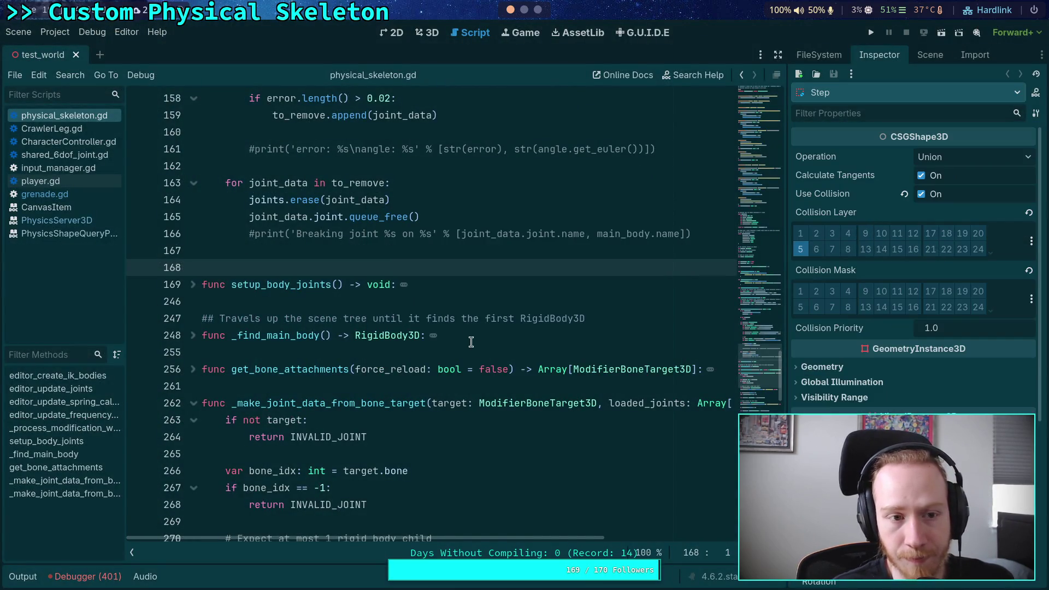
key(ctrl+s)
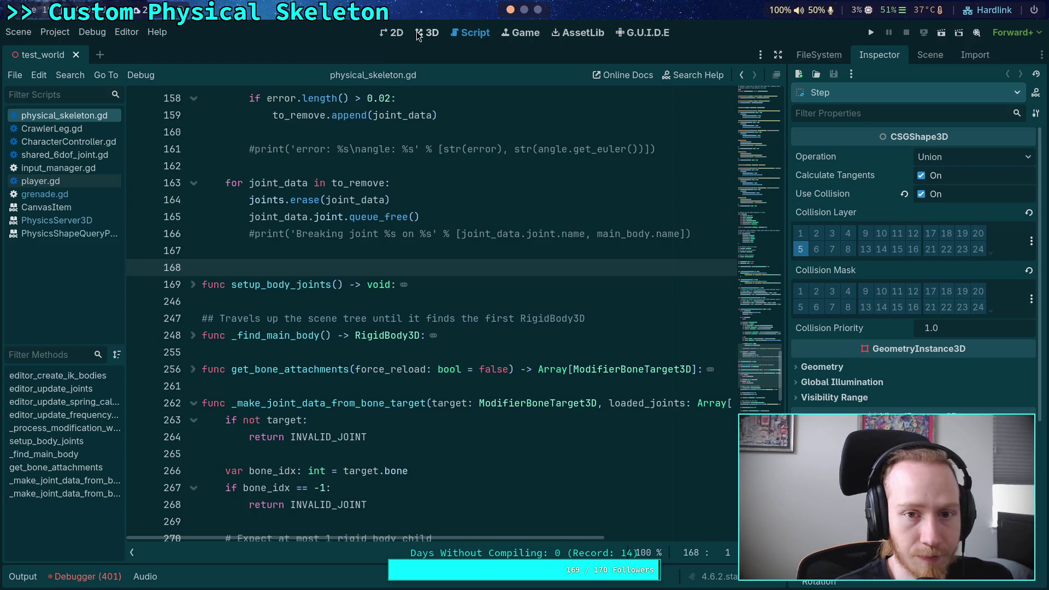
Switch to the 3D view, close and reopen test_world, then return to the terminal
click(427, 32)
click(76, 55)
click(810, 57)
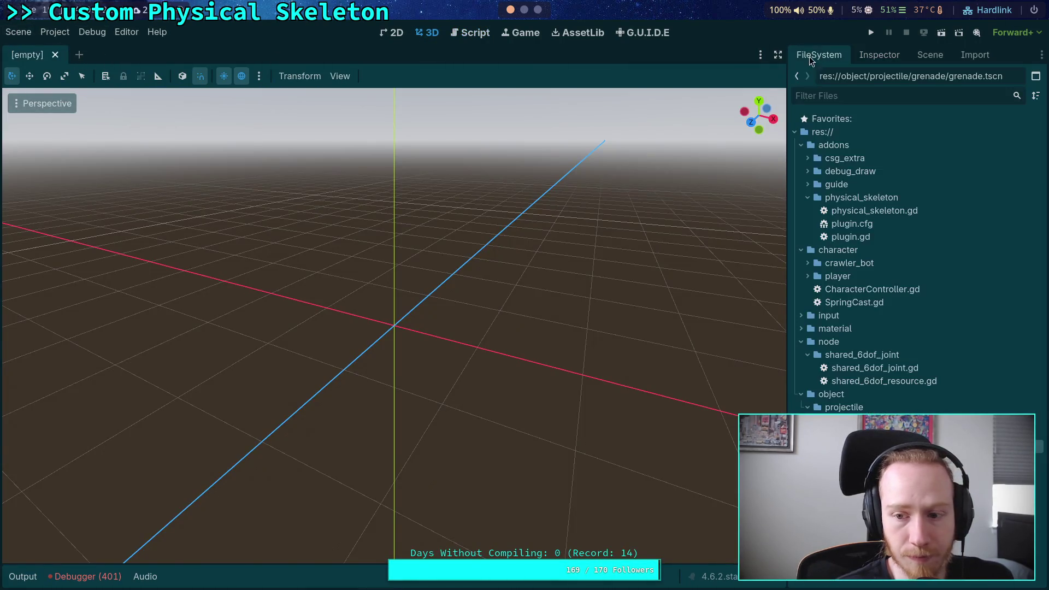
key(ctrl+shift+t)
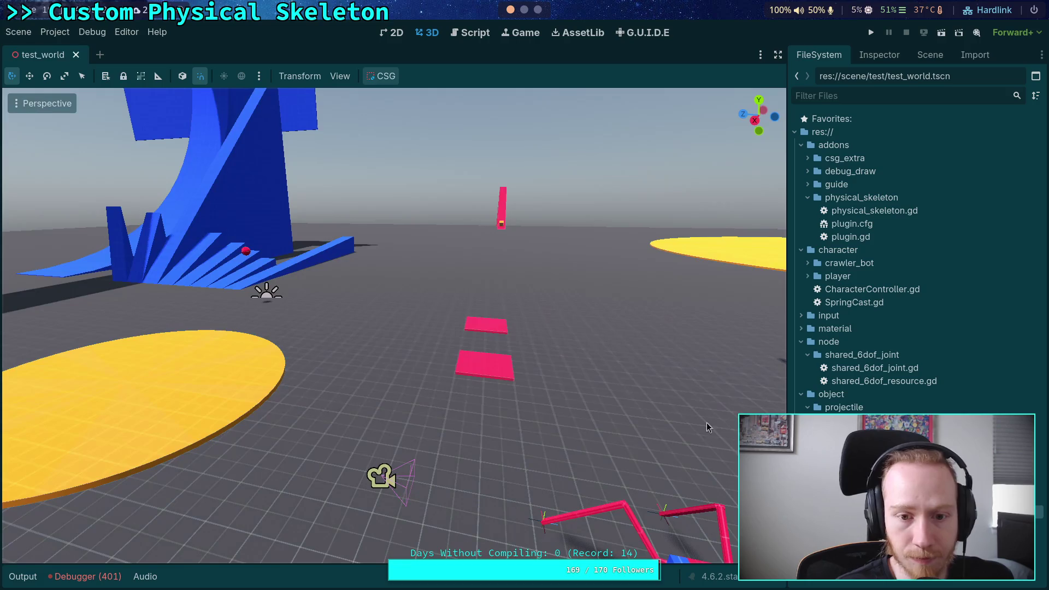
key(super+1)
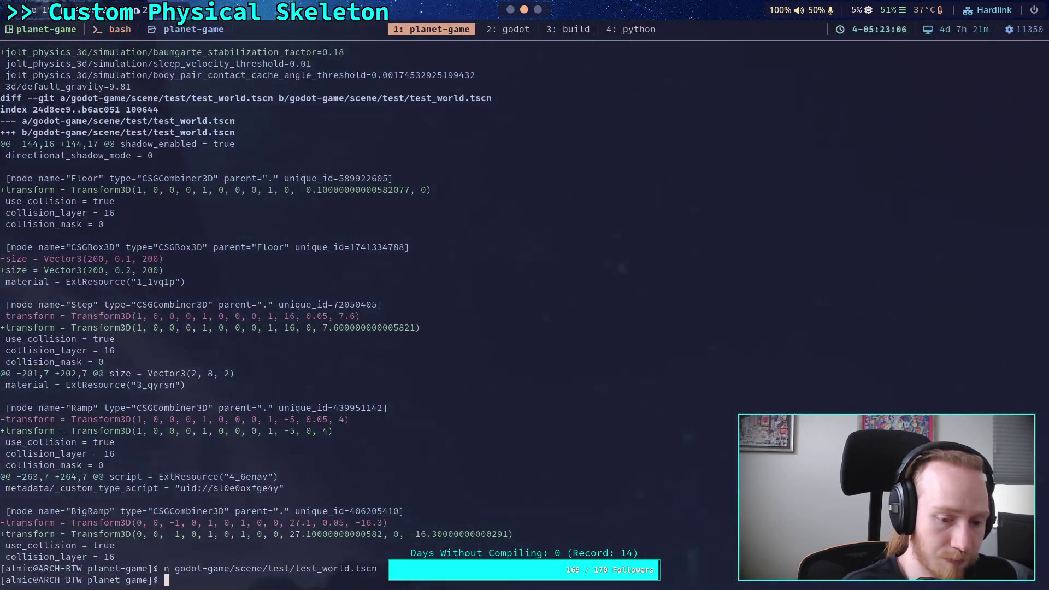
Run git diff and page to the end, inspecting the Cube's new x value
text(git diff)
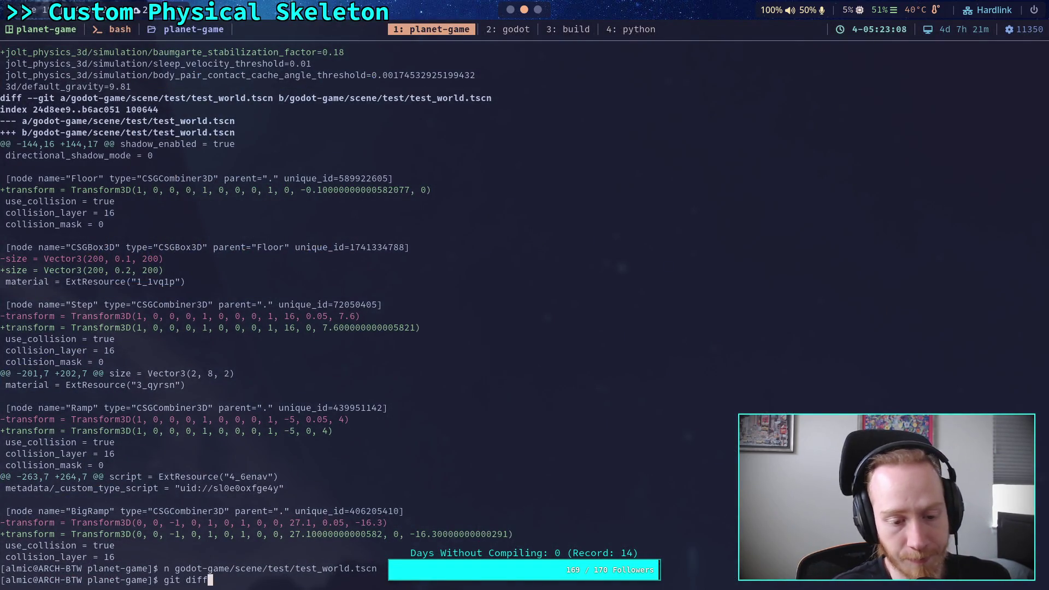
key(Return)
key(space)
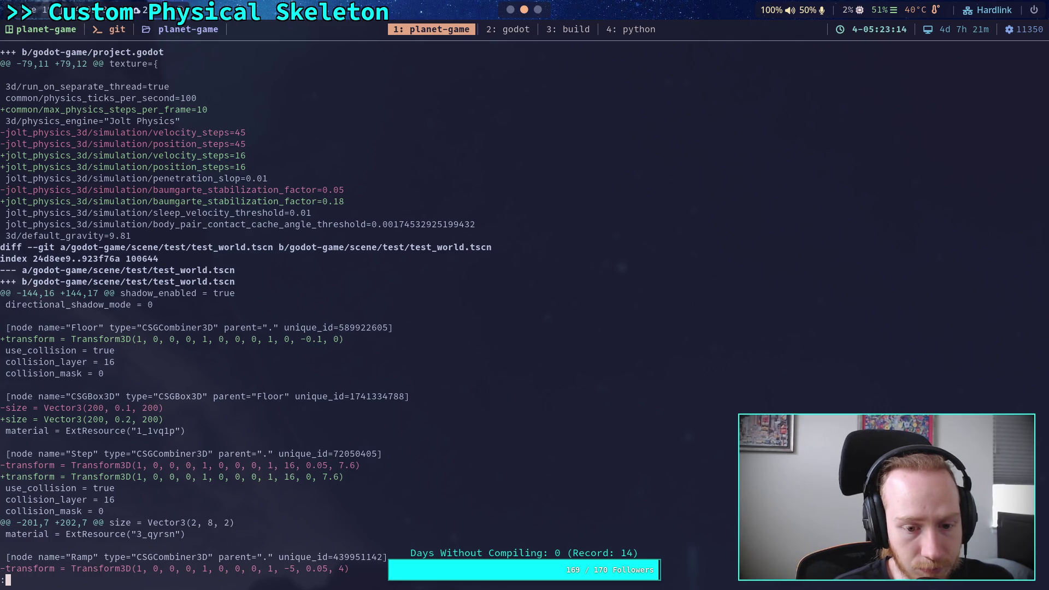
key(space)
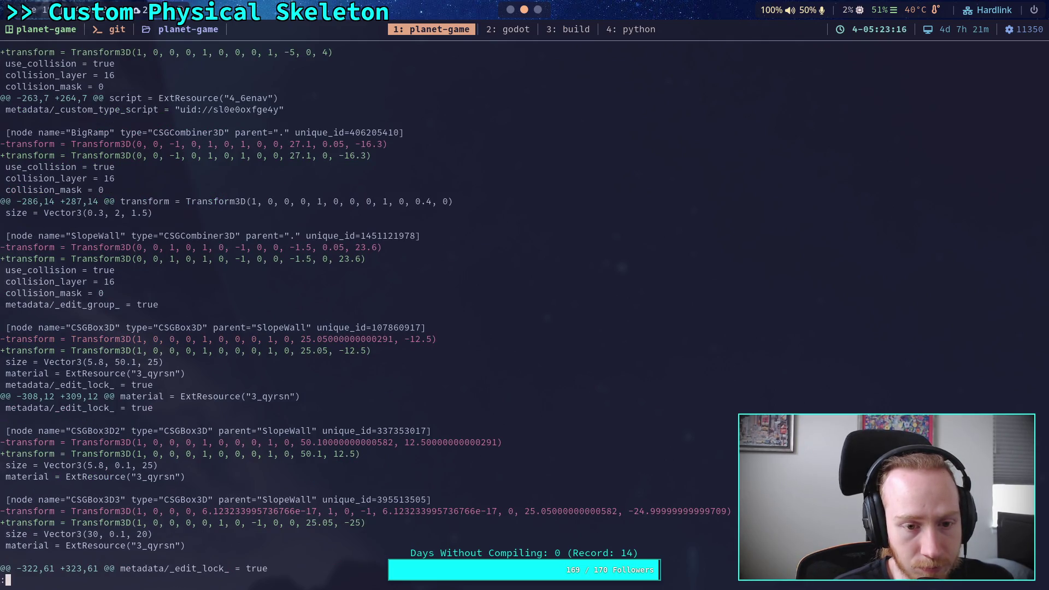
key(space)
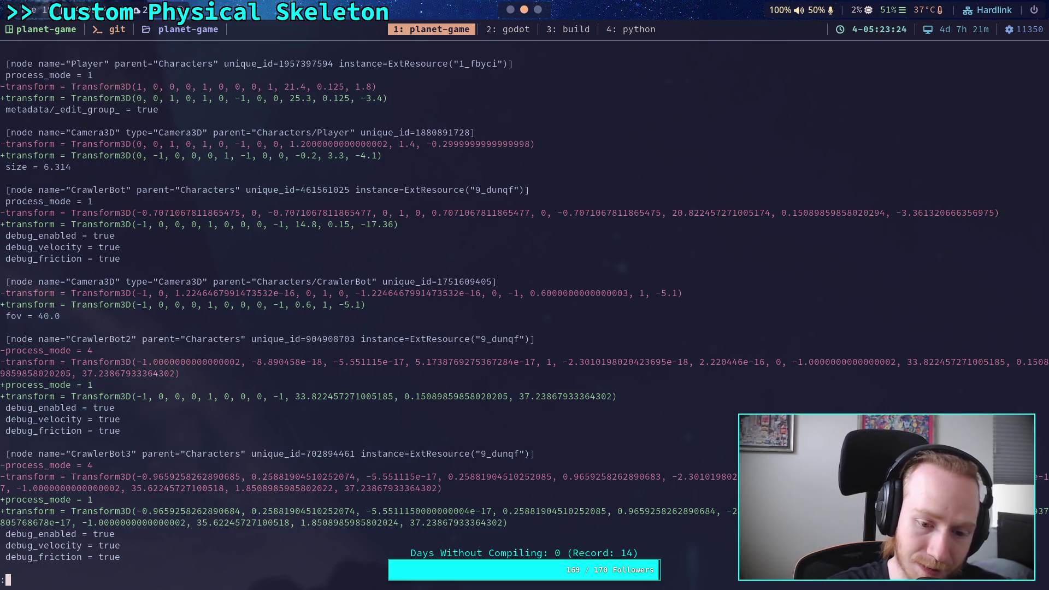
key(space)
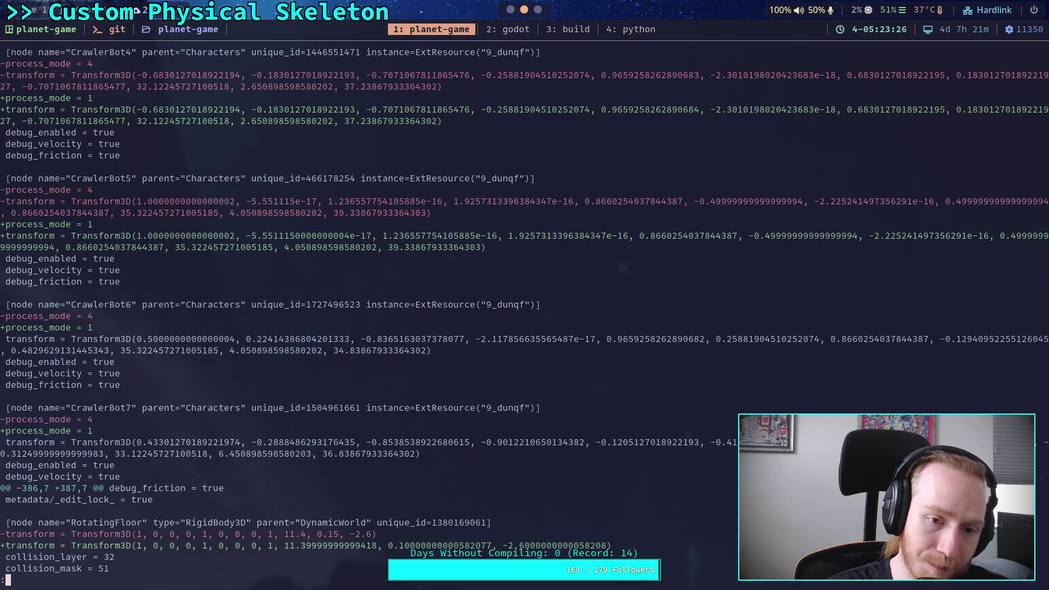
key(space)
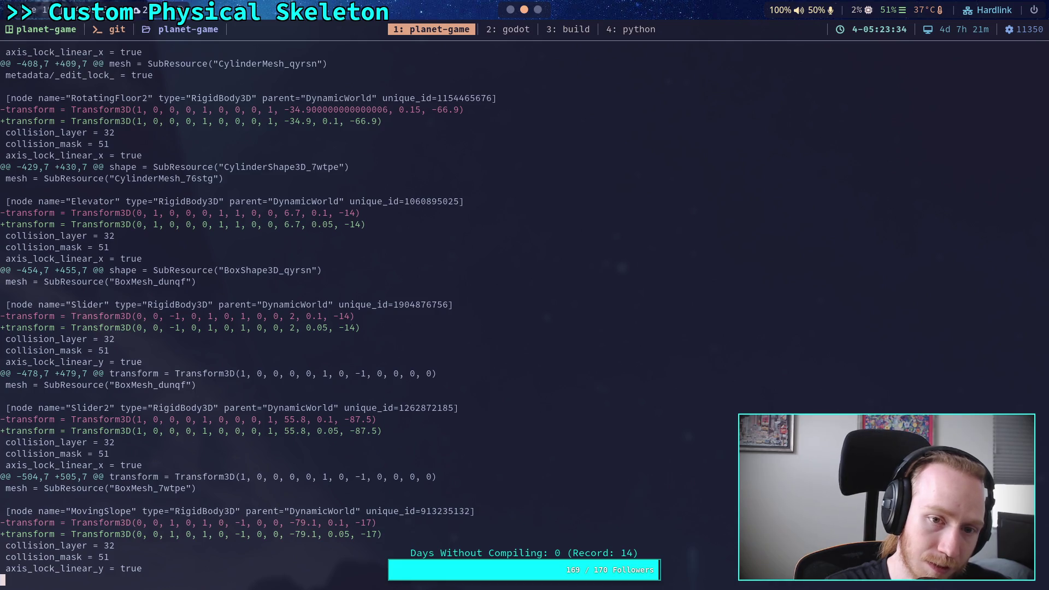
key(space)
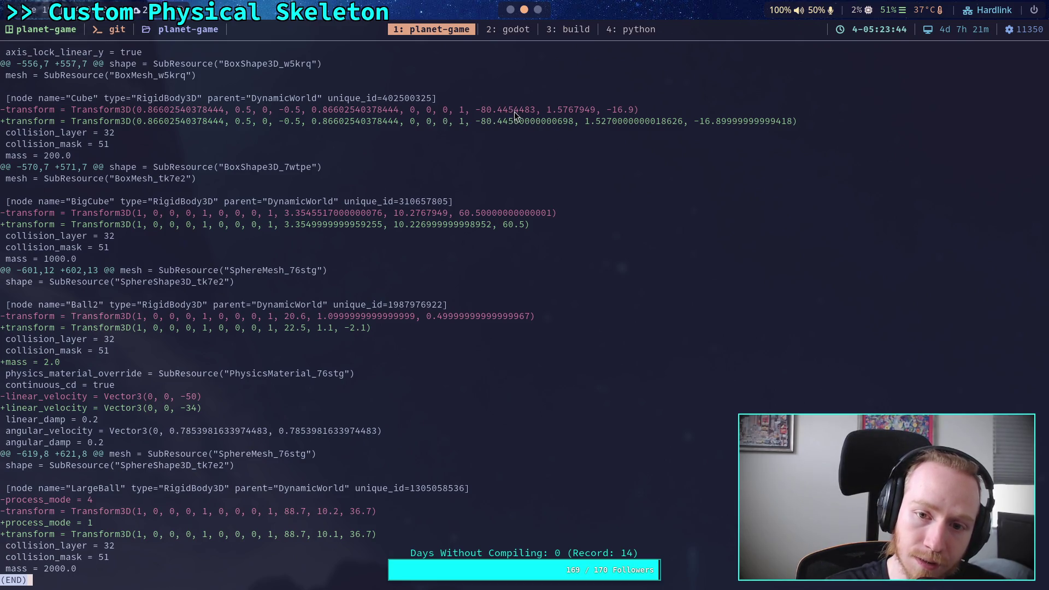
drag(513, 111, 533, 112)
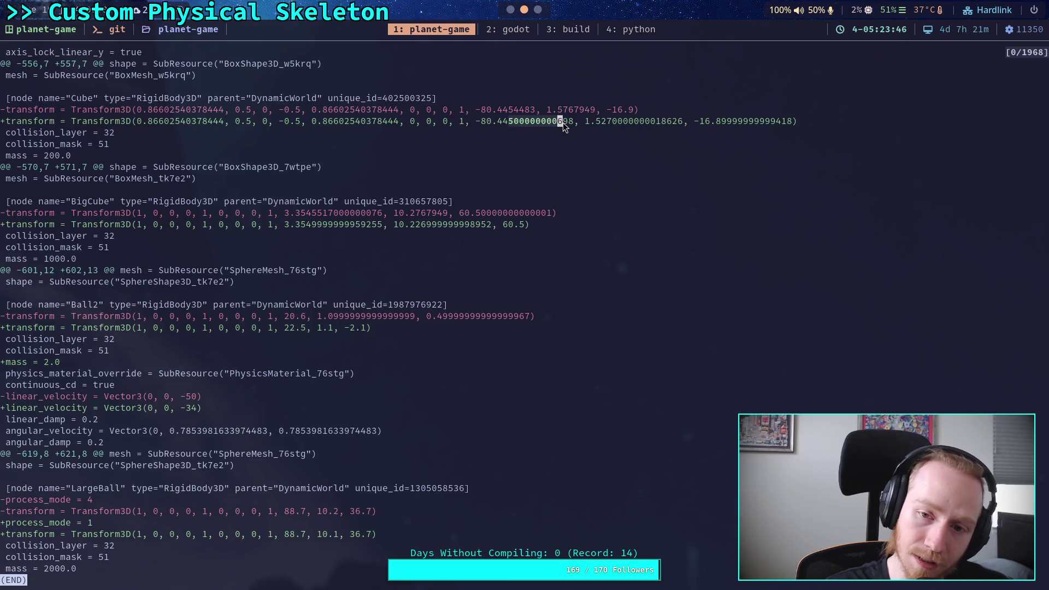
key(Return)
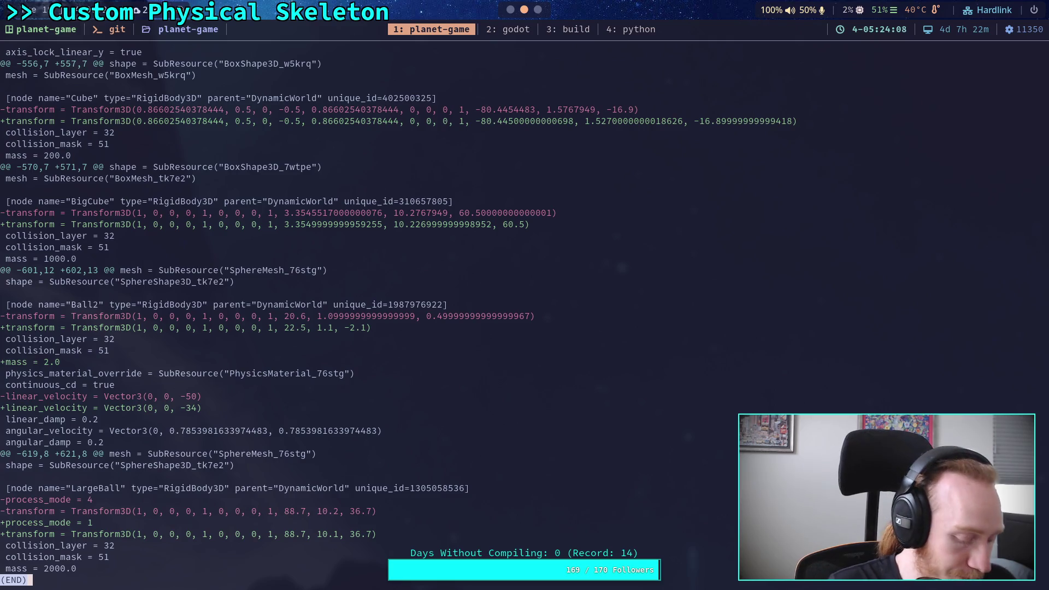
Check git status and review the diffs for physical_skeleton.gd, project.godot and test_world.tscn
text(qgit status)
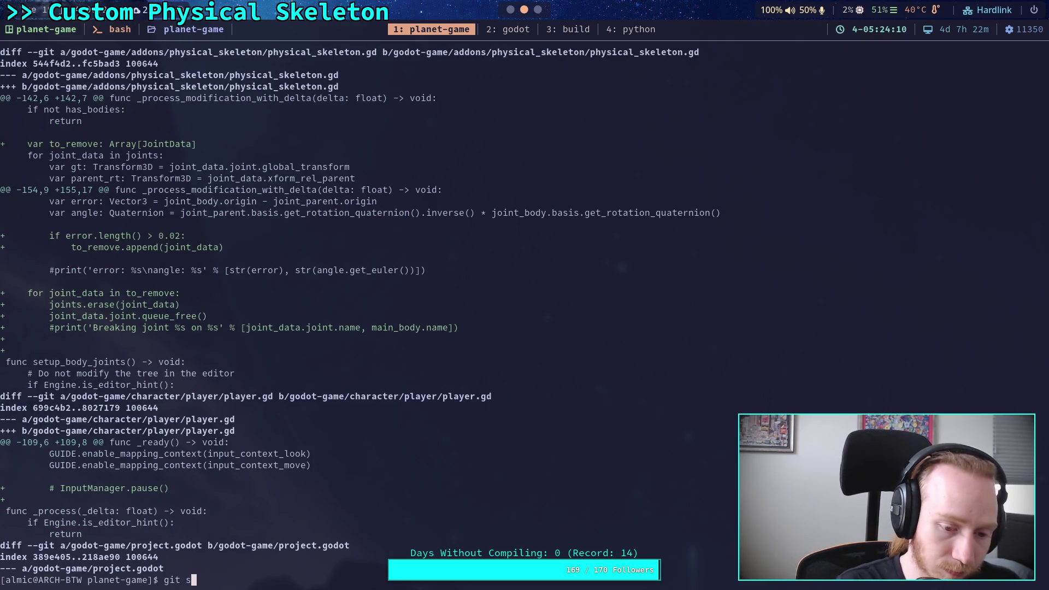
key(Return)
text(git add)
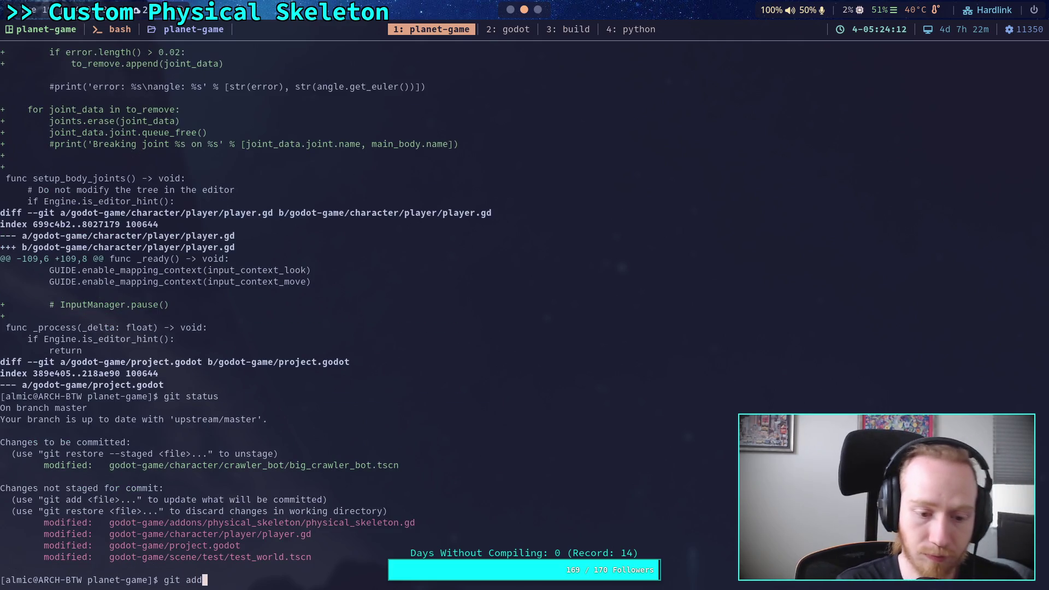
key(BackSpace)
key(BackSpace)
key(BackSpace)
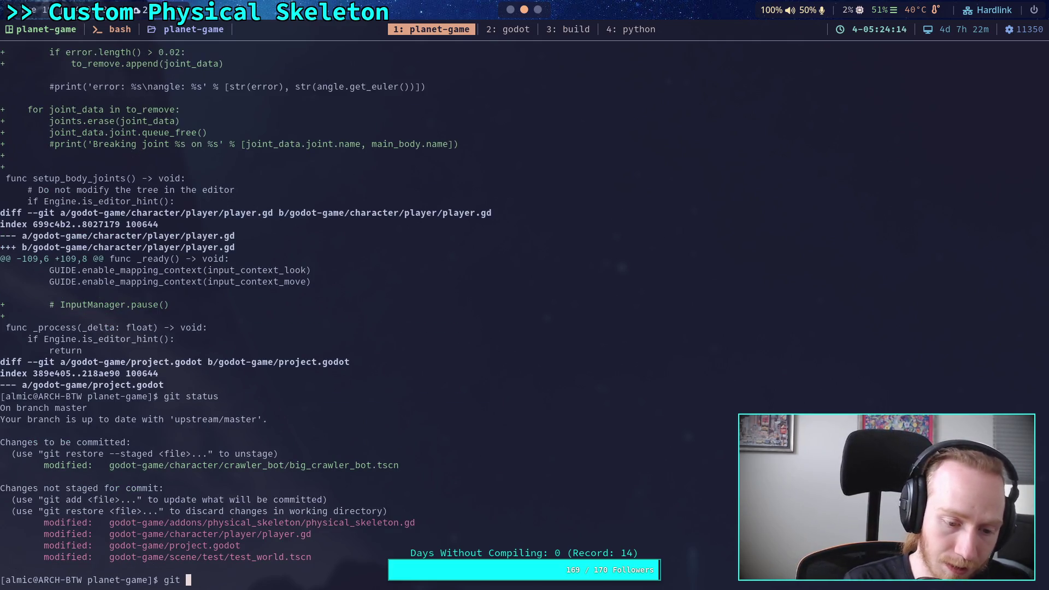
text(diff)
key(Return)
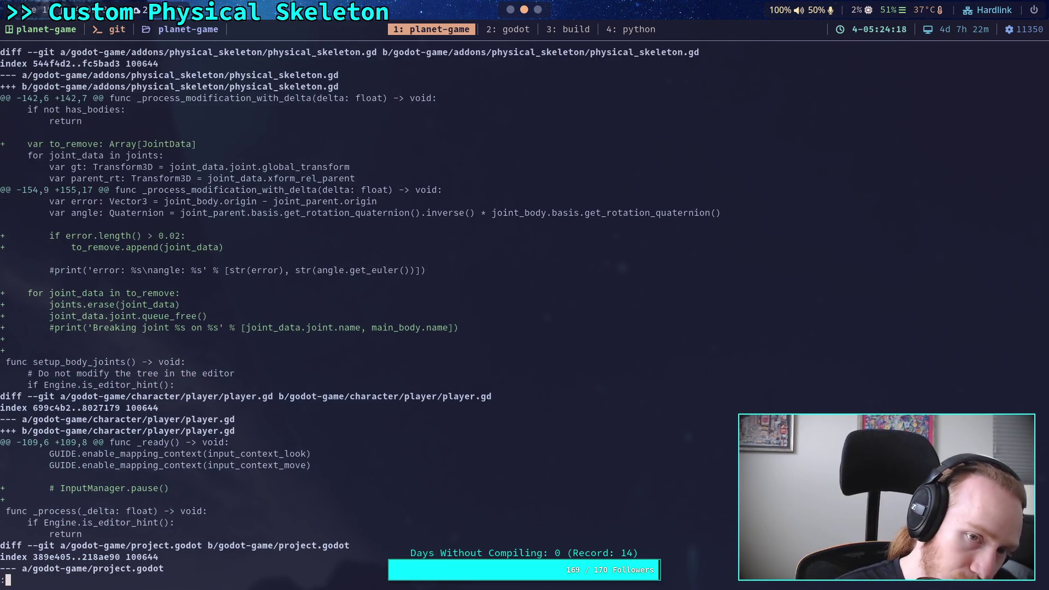
key(j)
key(j)
key(j)
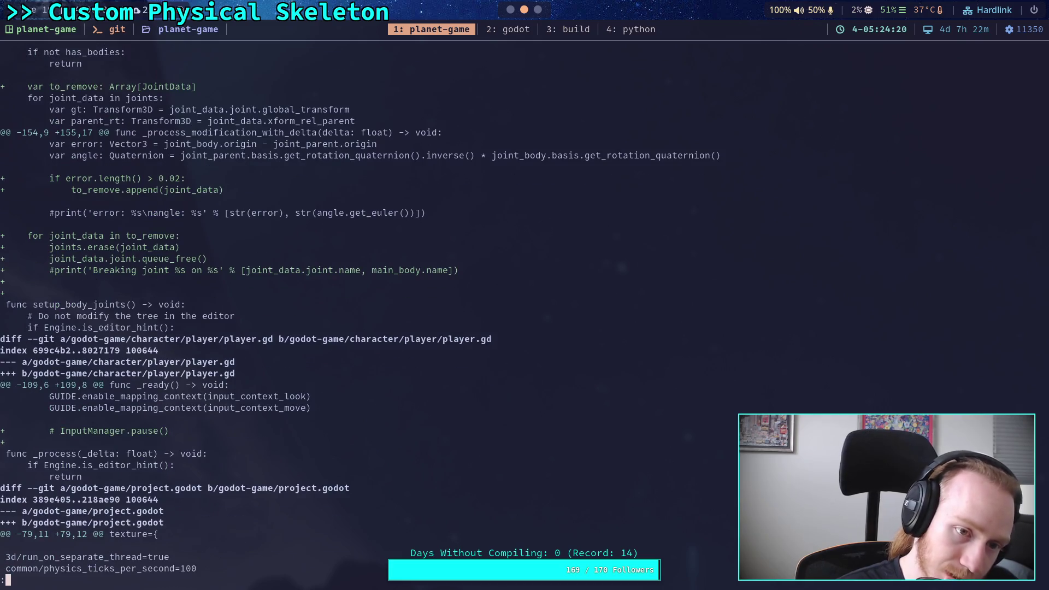
key(j)
key(j)
key(j)
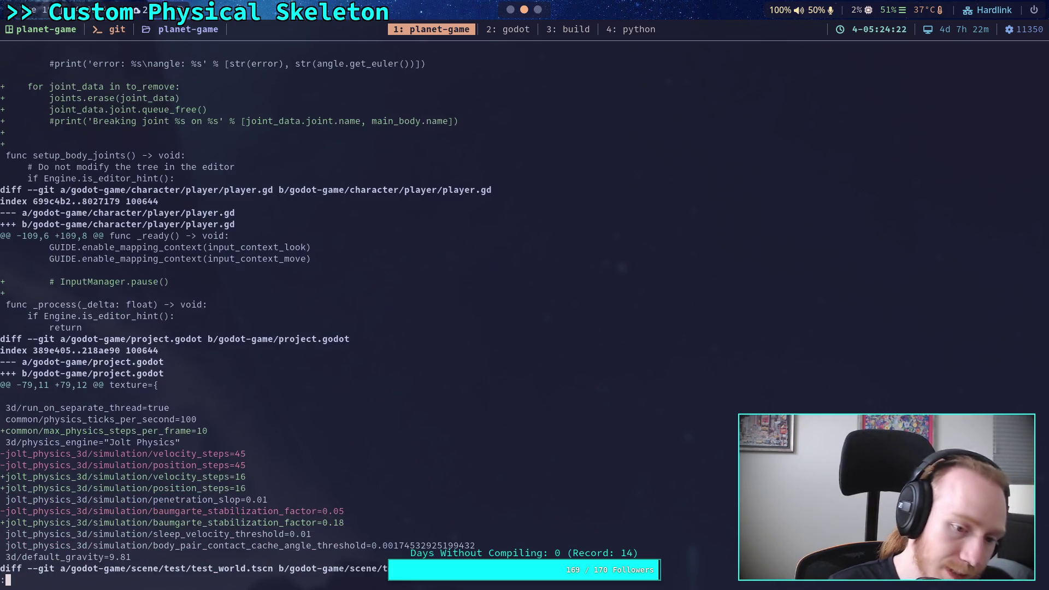
key(j)
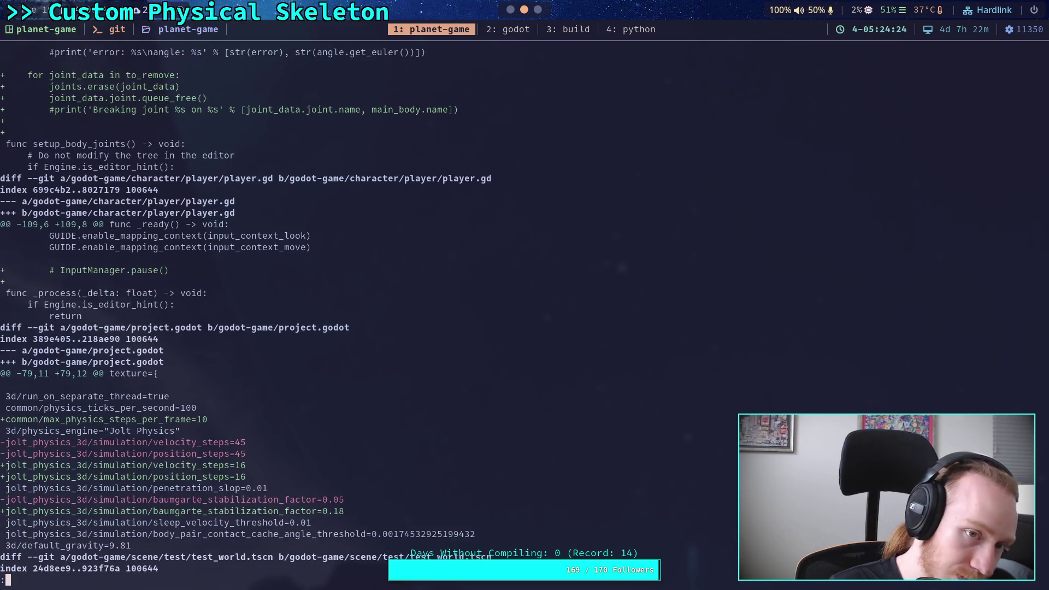
key(j)
key(j)
key(j)
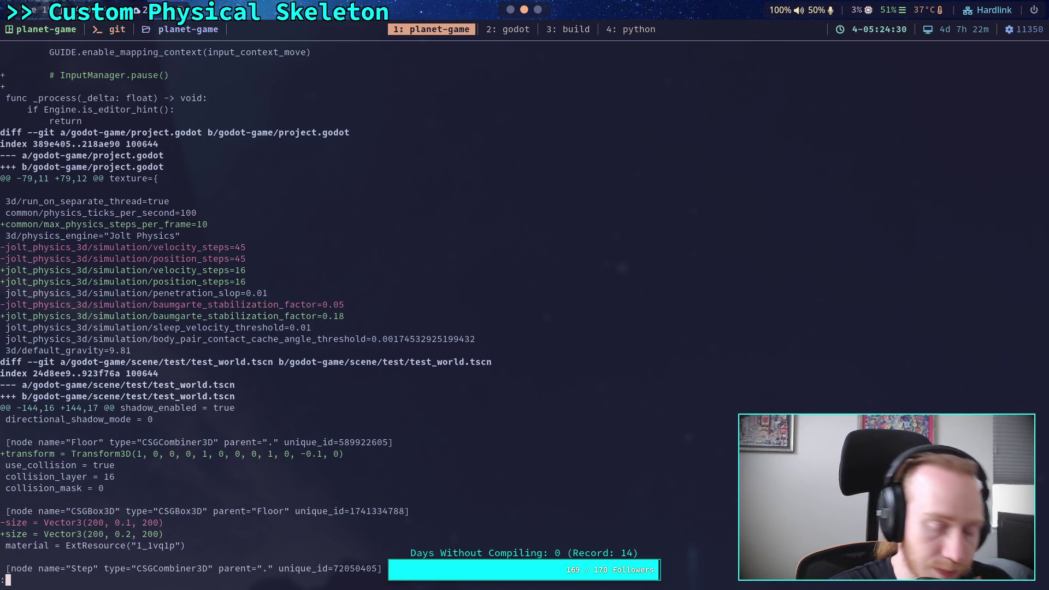
key(j)
key(j)
key(j)
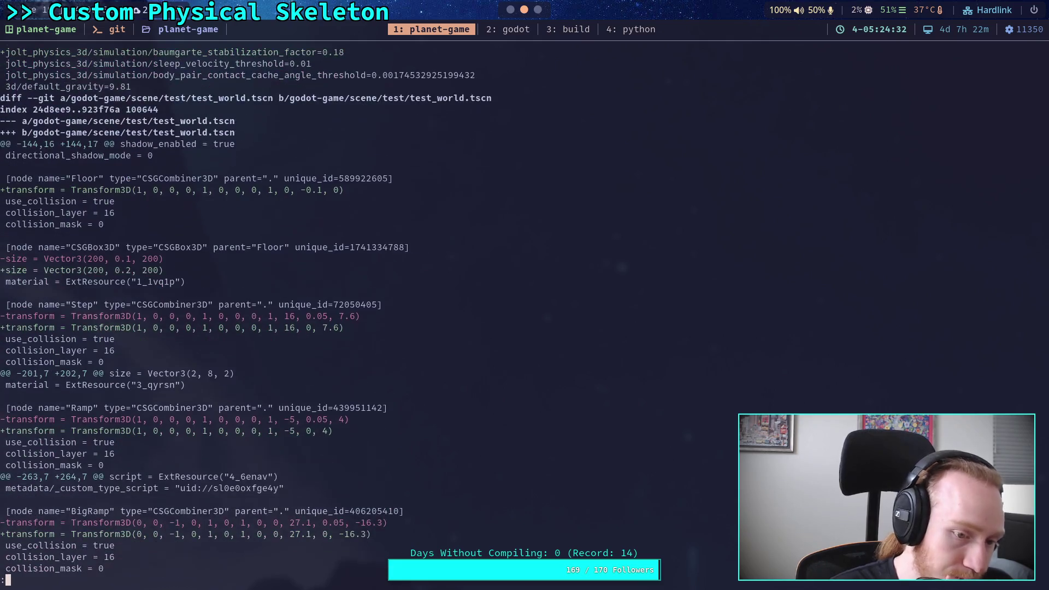
Stage godot-game/project.godot and godot-game/scene/test/test_world.tscn
text(qgit status)
key(Return)
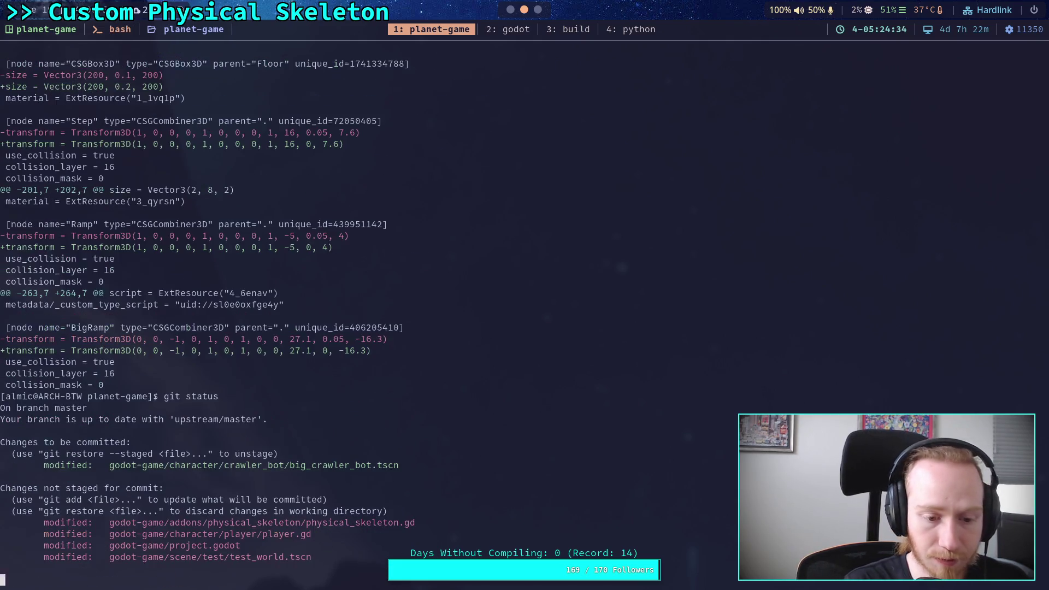
text(git add)
text(dot-game/project.godot)
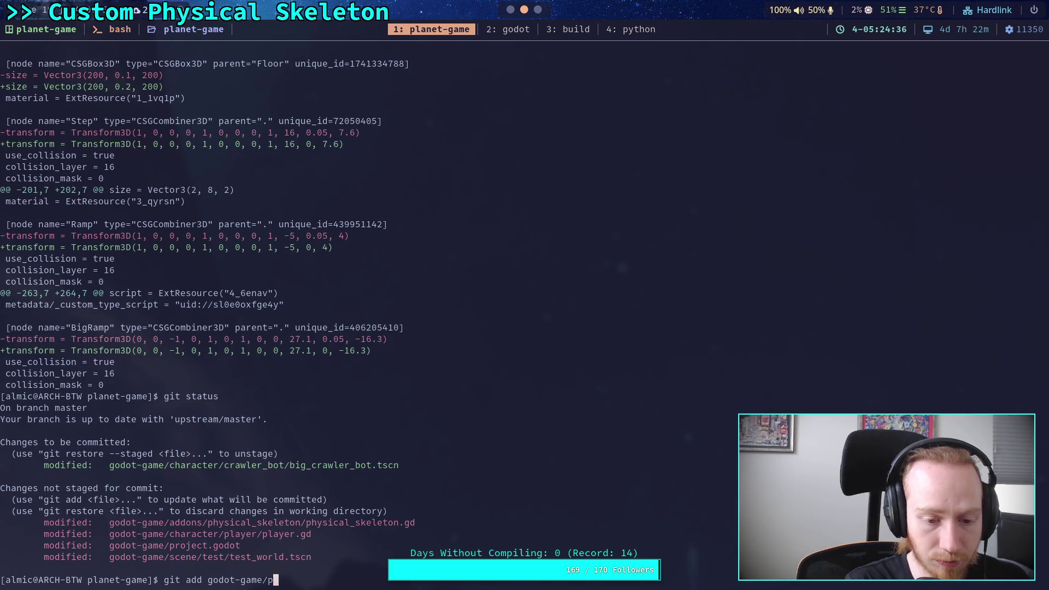
key(Return)
text(git add godot-game/scene/test/)
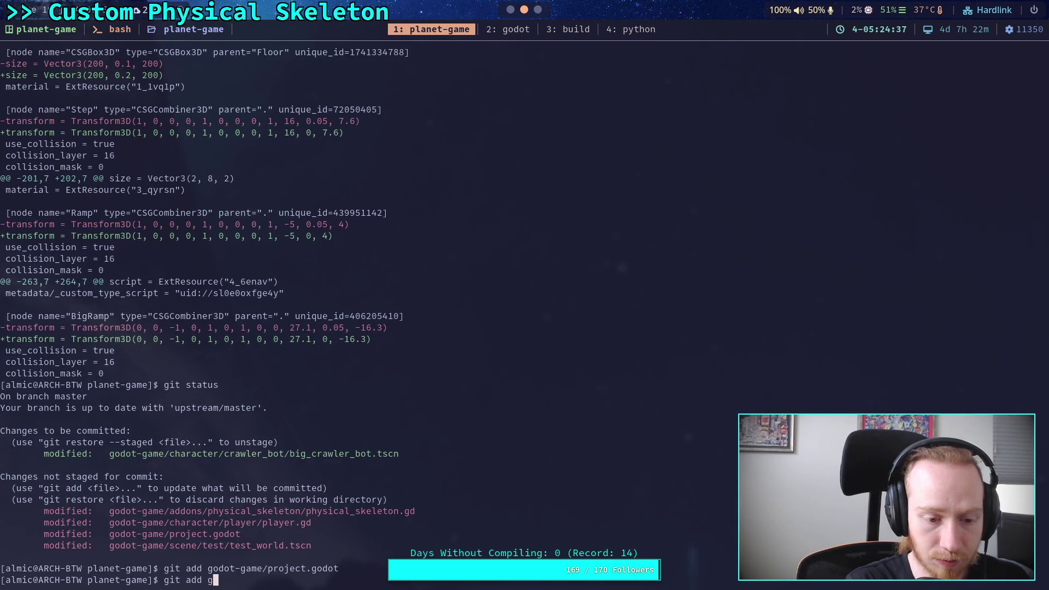
key(Tab)
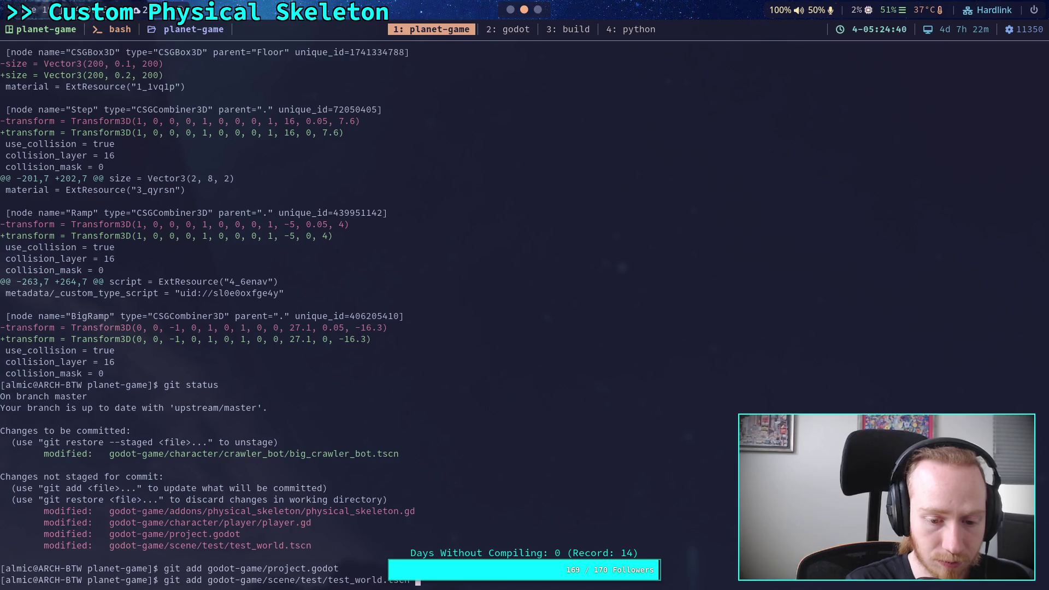
key(Return)
Review the remaining unstaged changes and stage godot-game/character/player/player.gd
text(git )
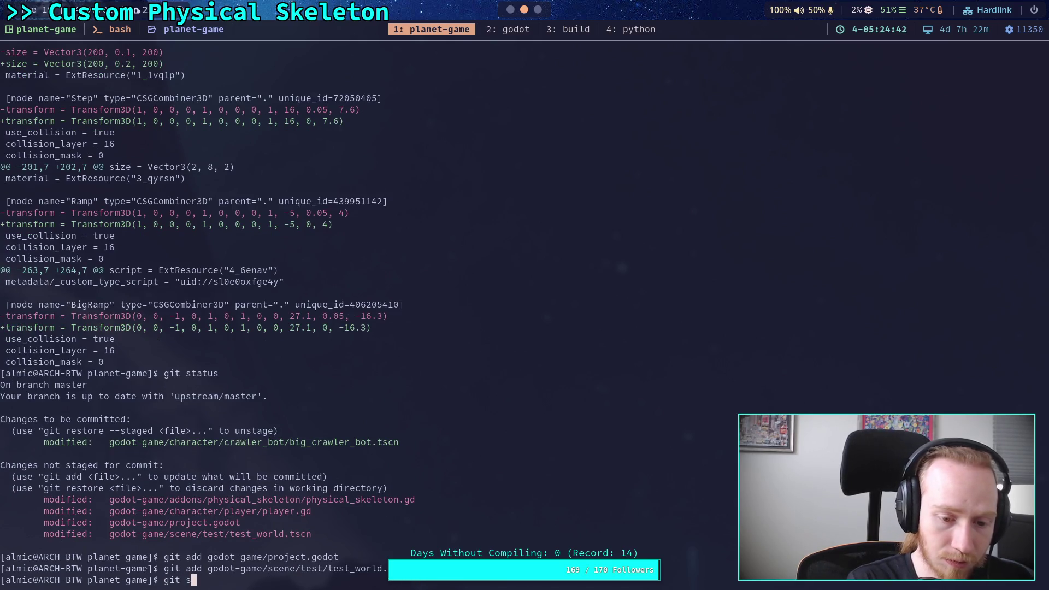
text(diff)
key(Return)
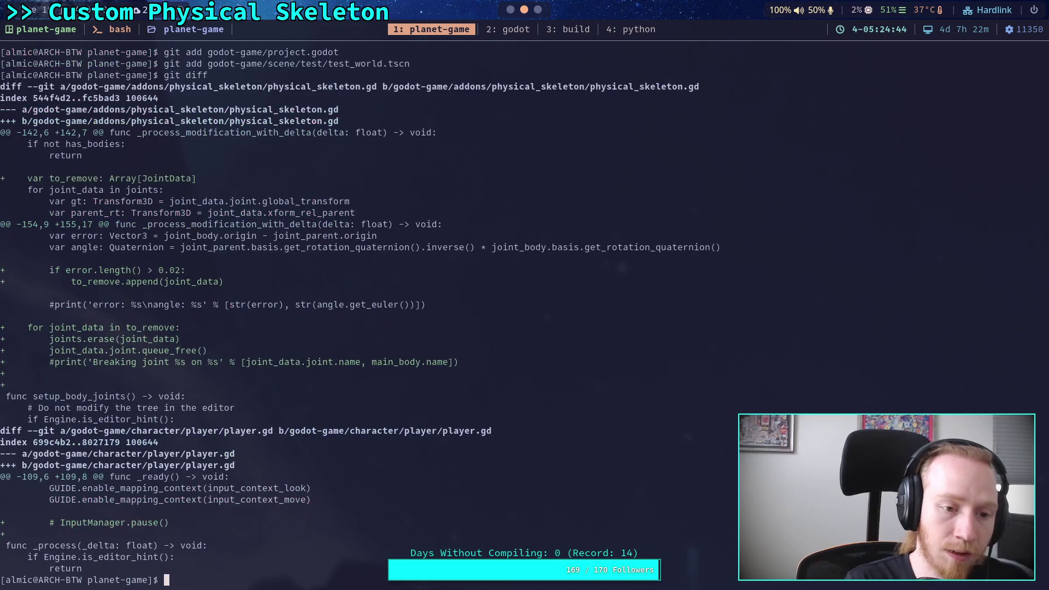
text(git add go)
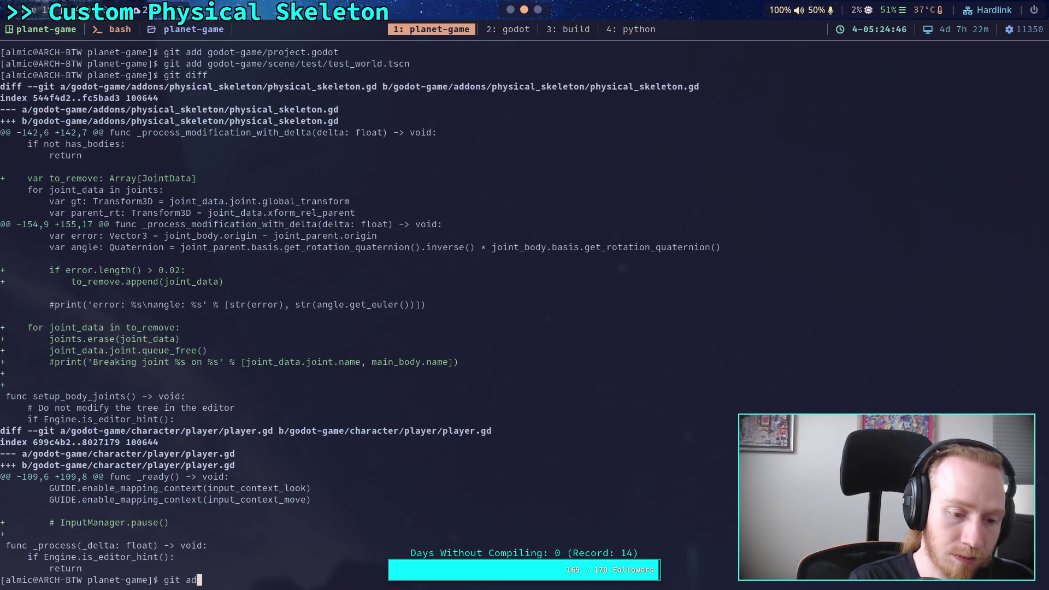
key(Tab)
text(ch)
key(Tab)
text(p)
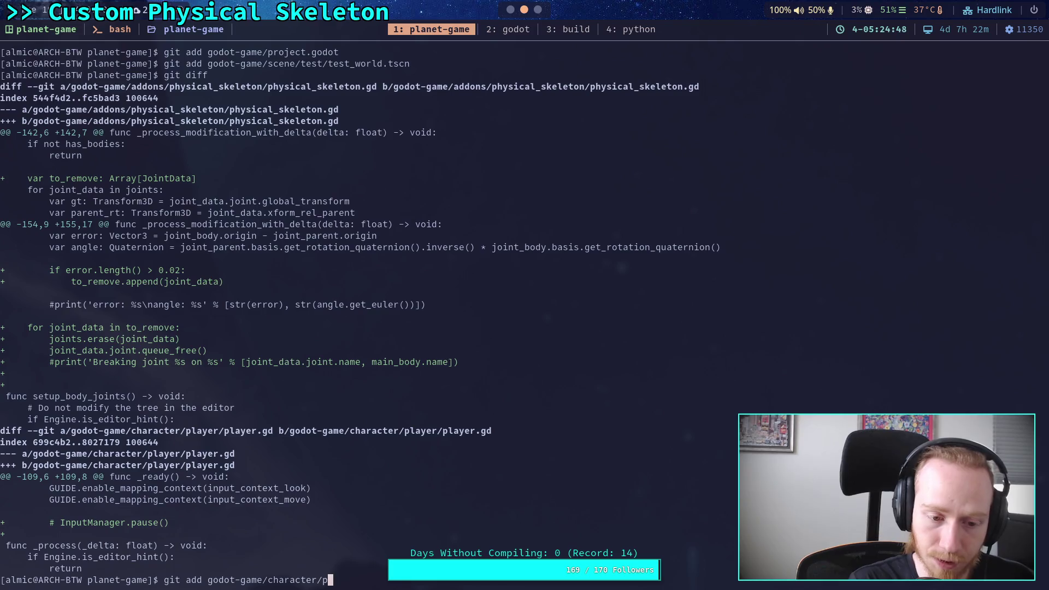
key(Tab)
text(p)
key(Tab)
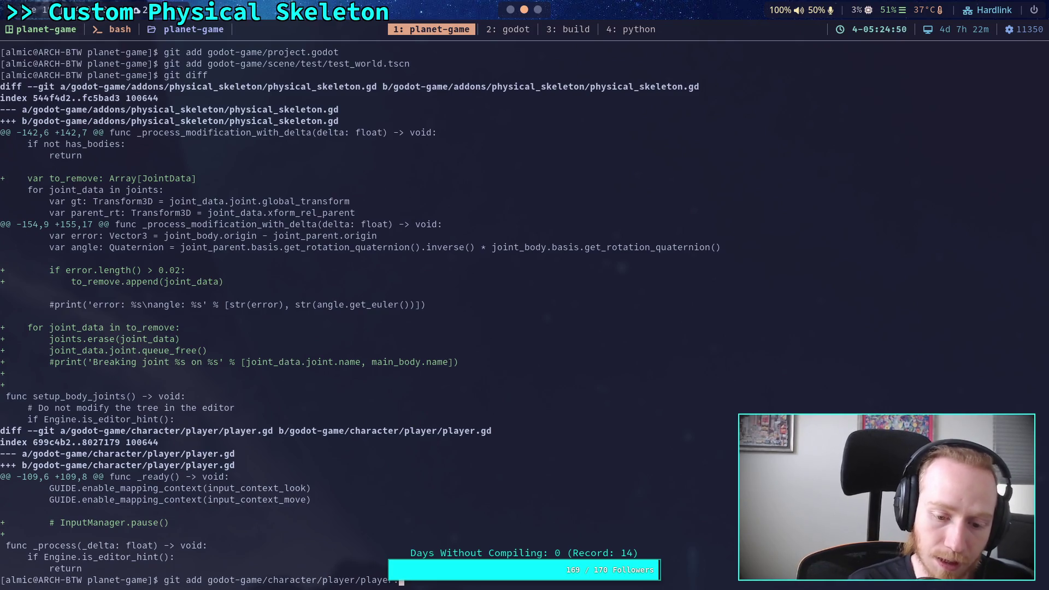
text(gd)
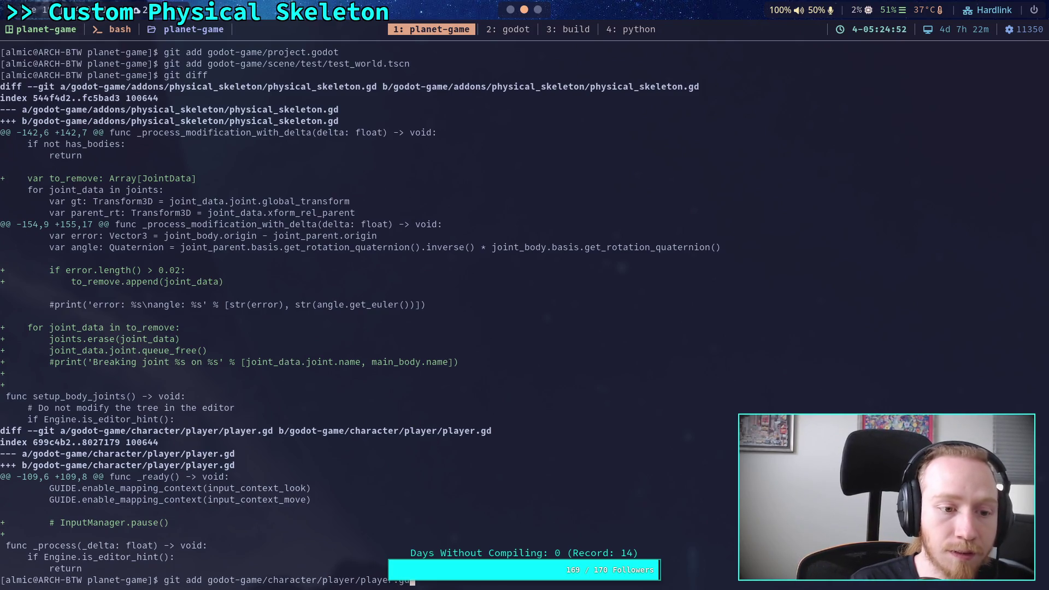
key(Return)
Confirm only physical_skeleton.gd remains unstaged, then run git commit
text(git status)
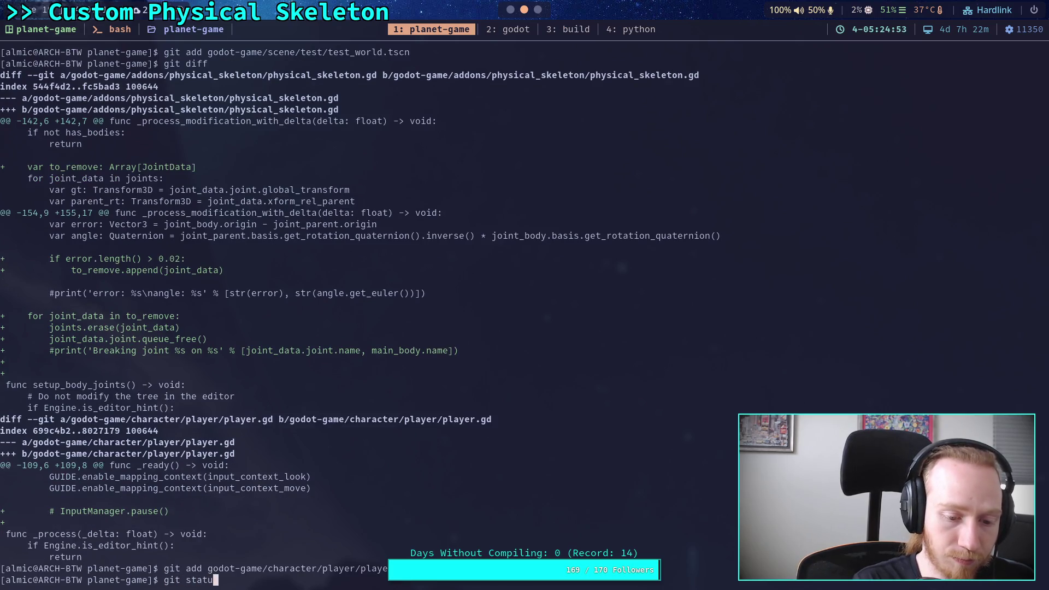
key(Return)
text(git diff)
key(Return)
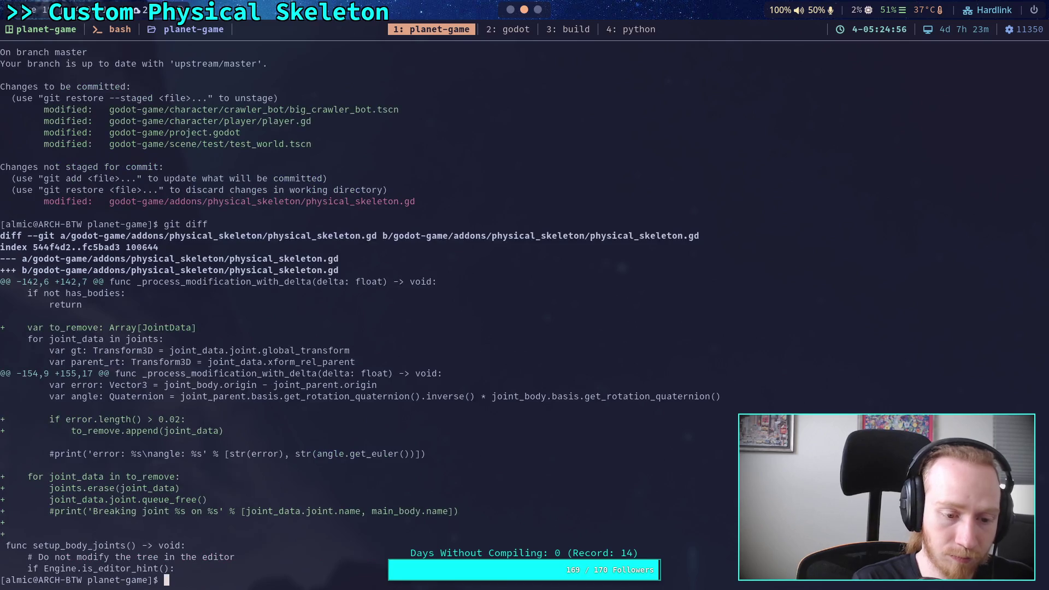
text(q)
key(BackSpace)
text(git )
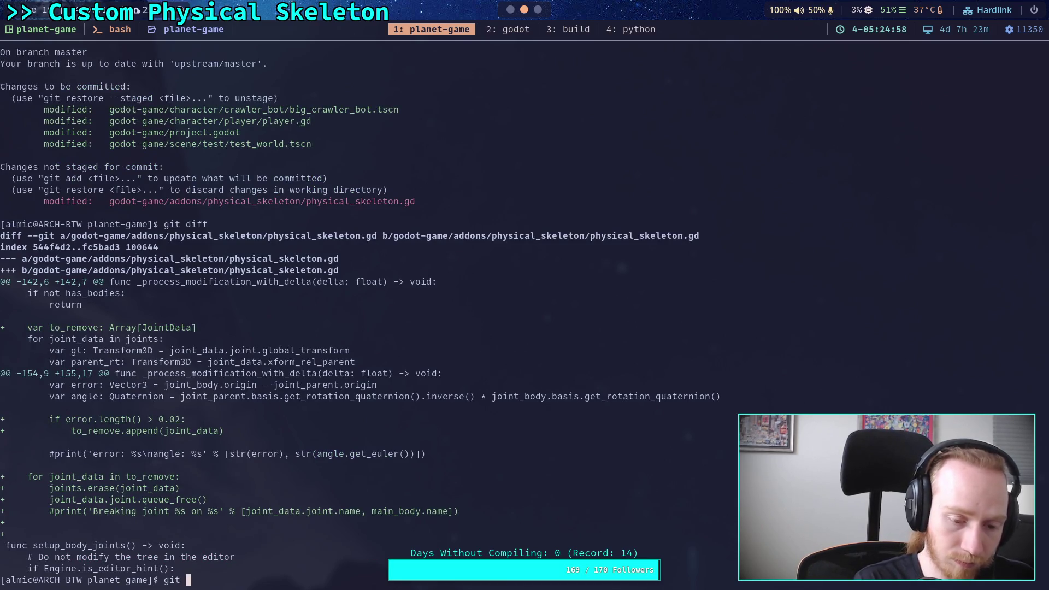
text(commit)
key(Return)
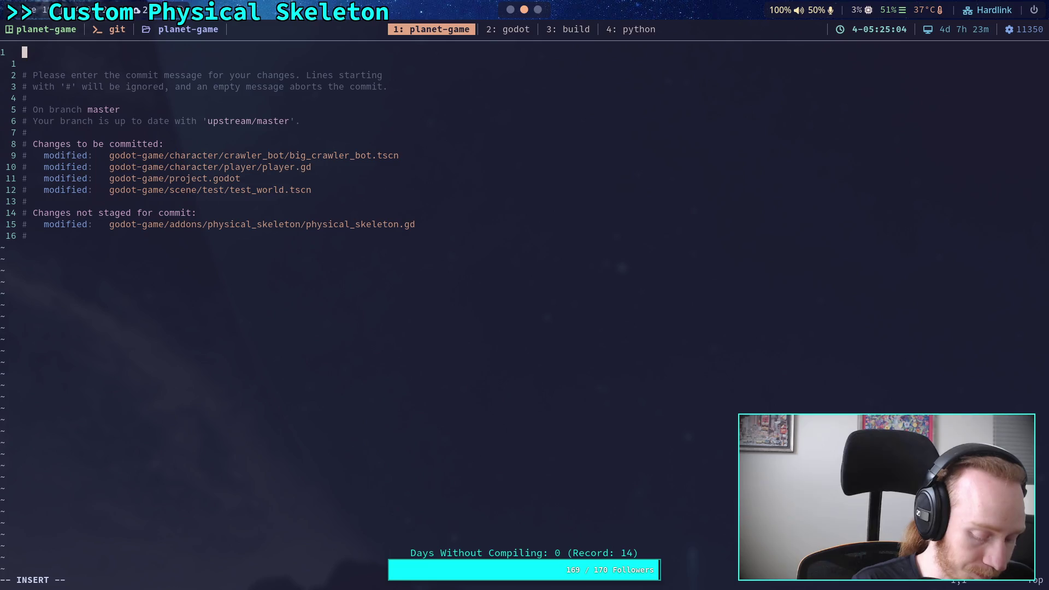
Type the summary 'Work on crawler joints, finalize physics steps' and start a new line
text(Work o)
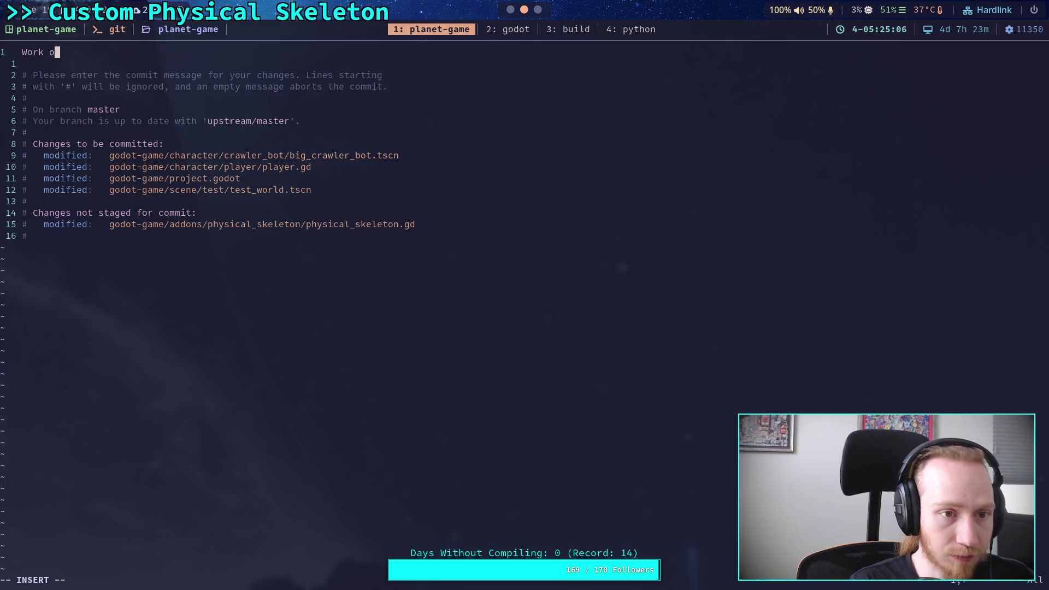
text(n crawler )
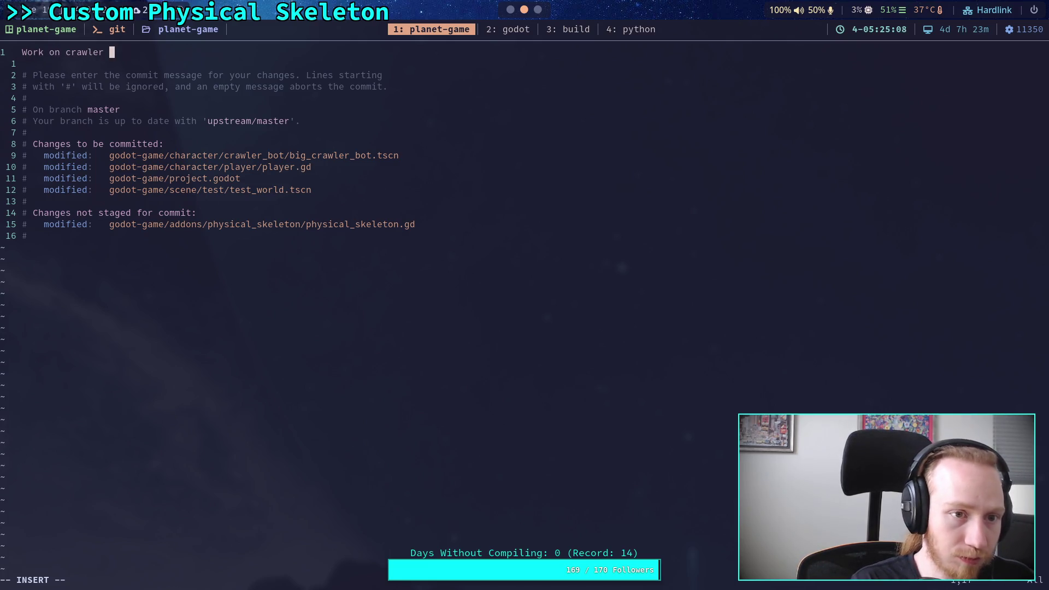
text(skeleton)
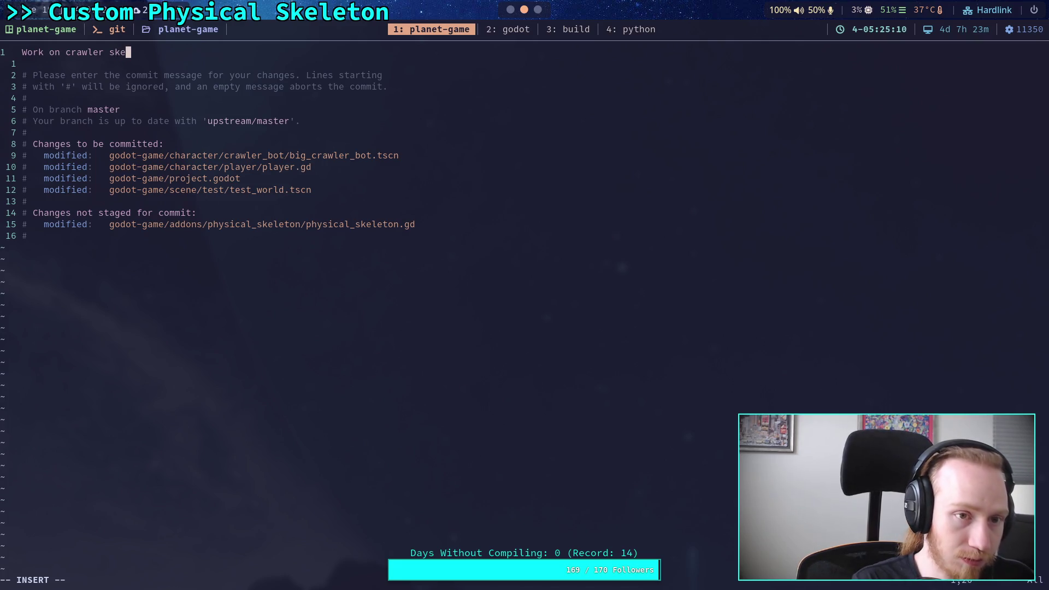
key(BackSpace)
key(BackSpace)
key(BackSpace)
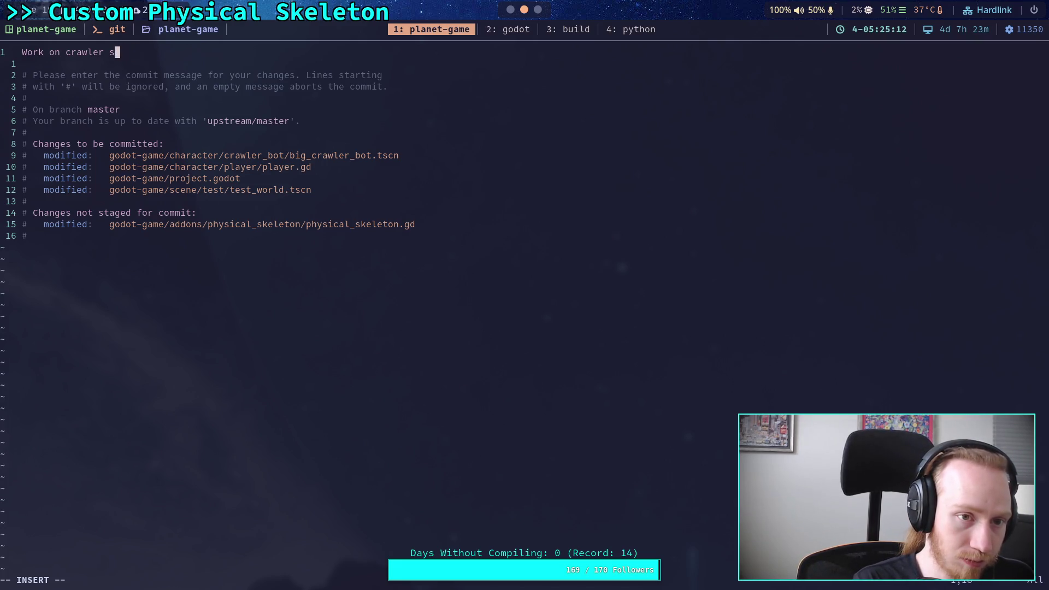
text(joints, )
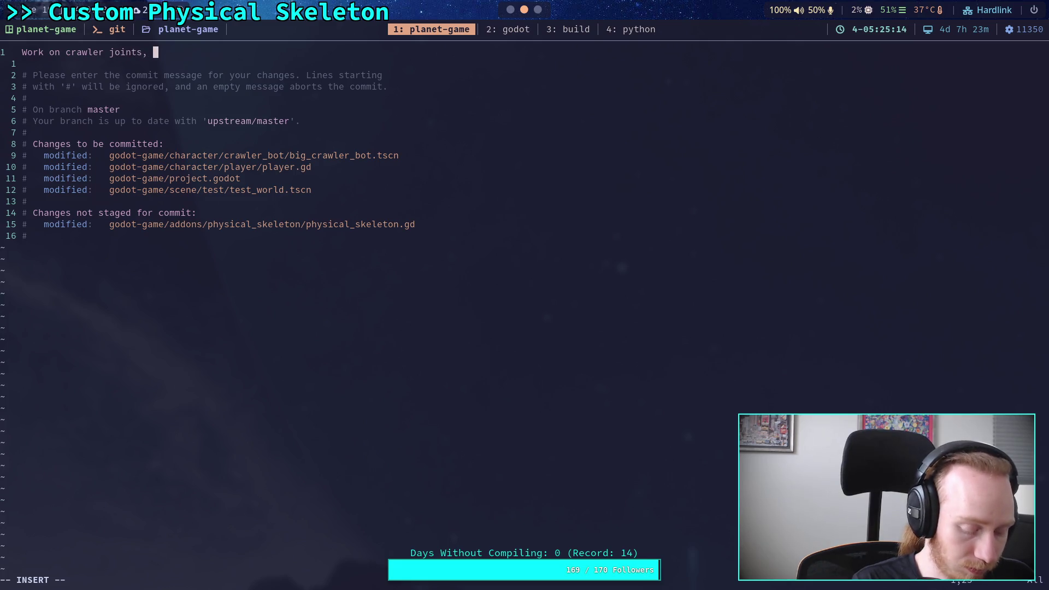
text(finalize )
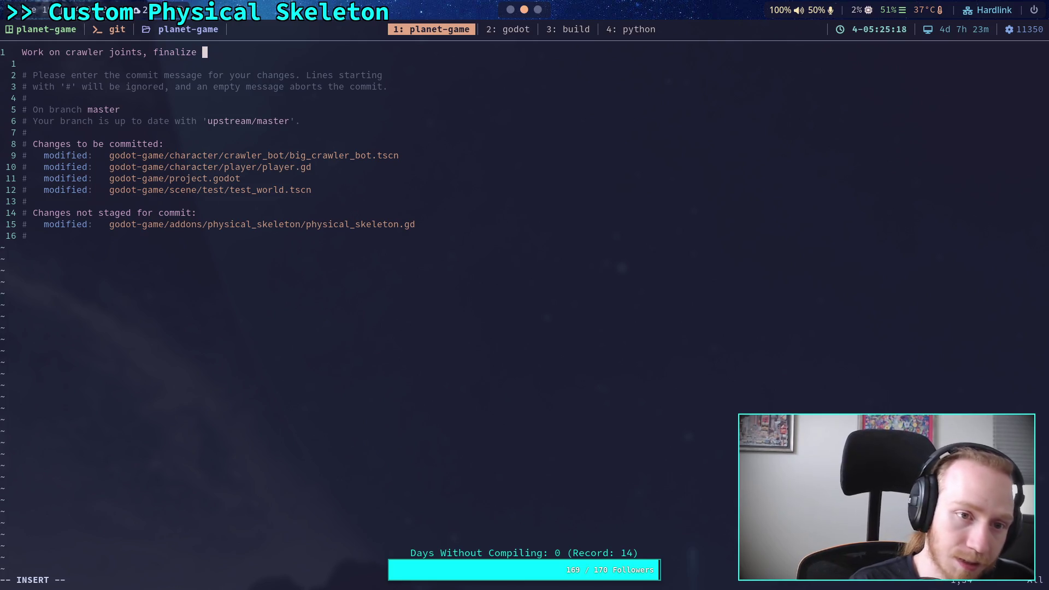
text(physcs)
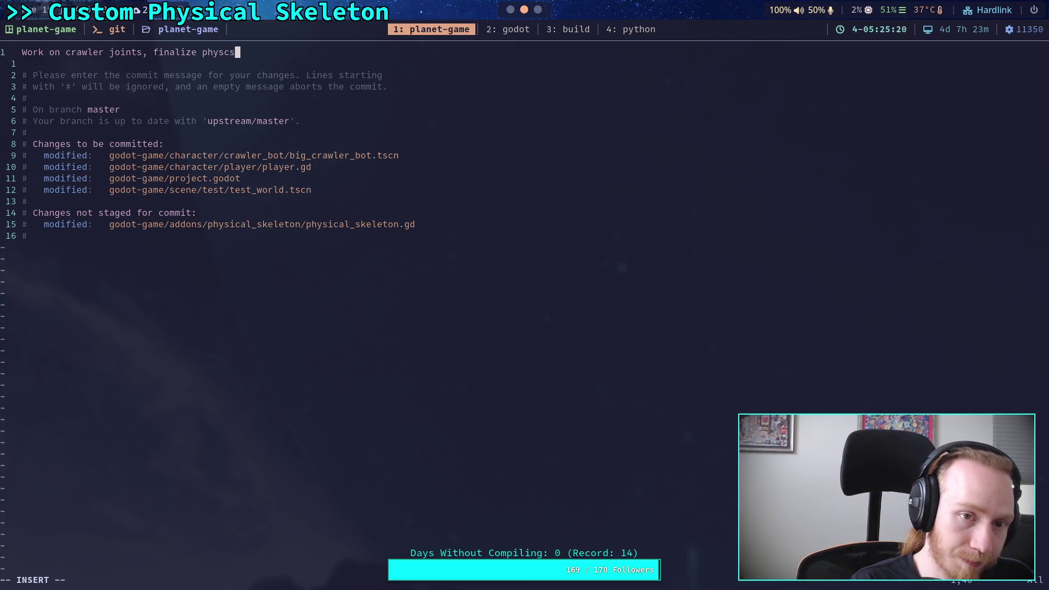
key(BackSpace)
key(BackSpace)
text(ics steps)
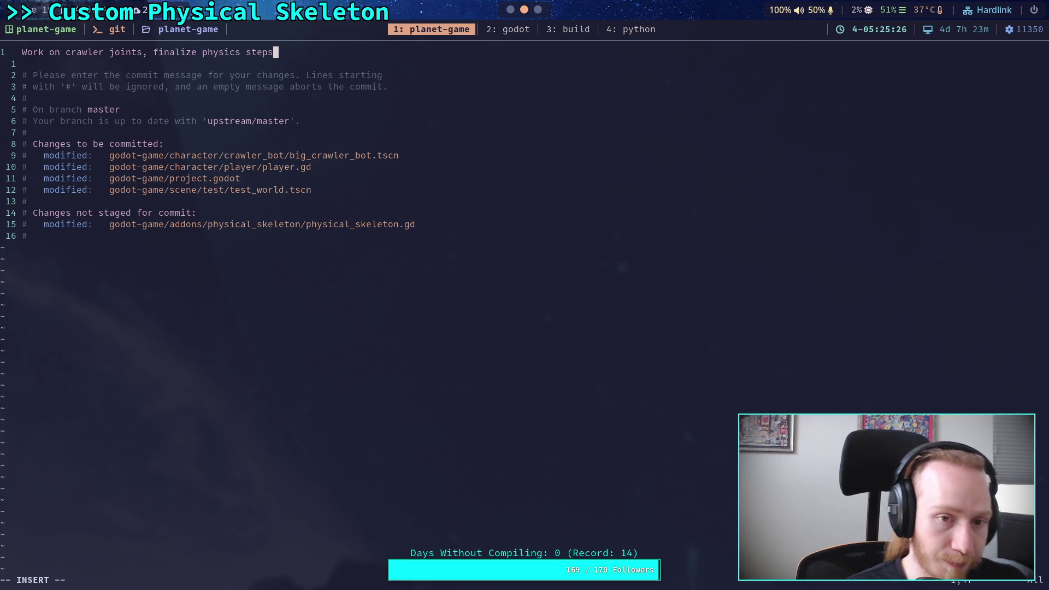
key(Return)
key(Return)
Write the bullet '- The stability and performance improves greatly with less active constraints, especially'
text(- )
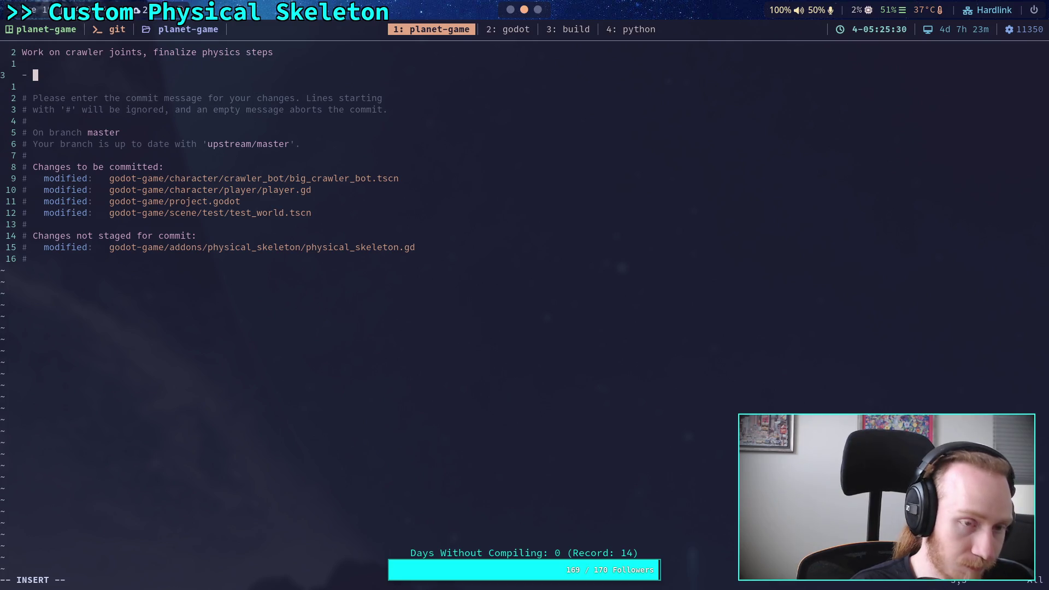
text(T)
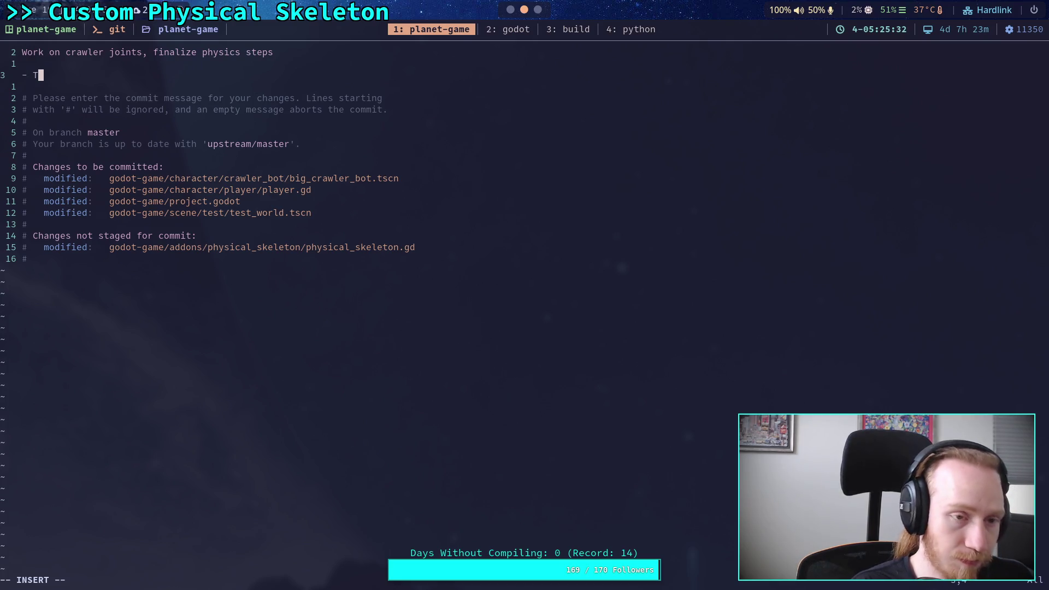
text(he stability )
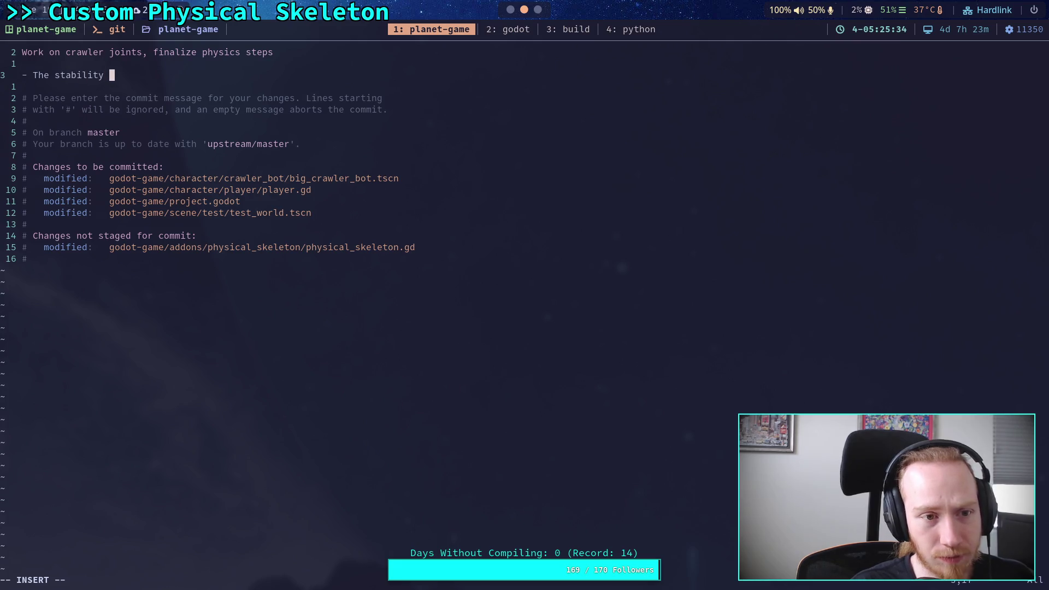
text(improves)
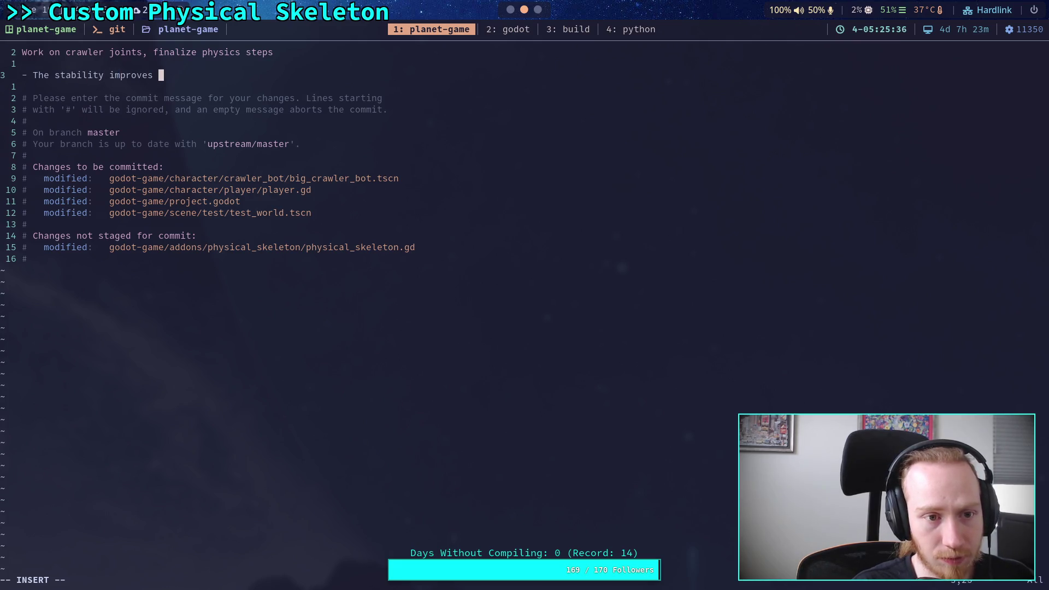
key(BackSpace)
key(BackSpace)
key(BackSpace)
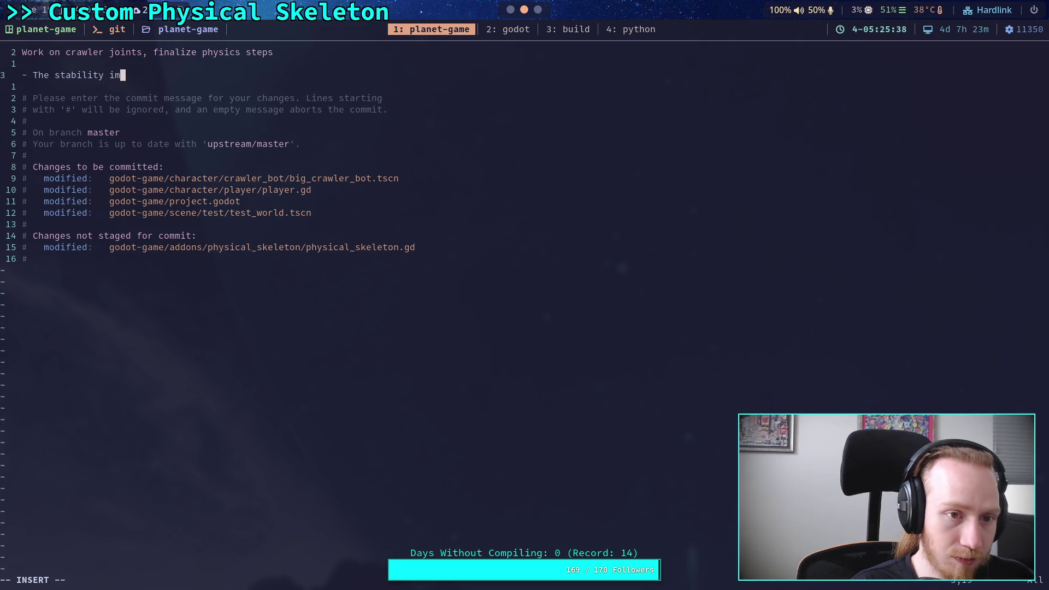
text(and )
text(per)
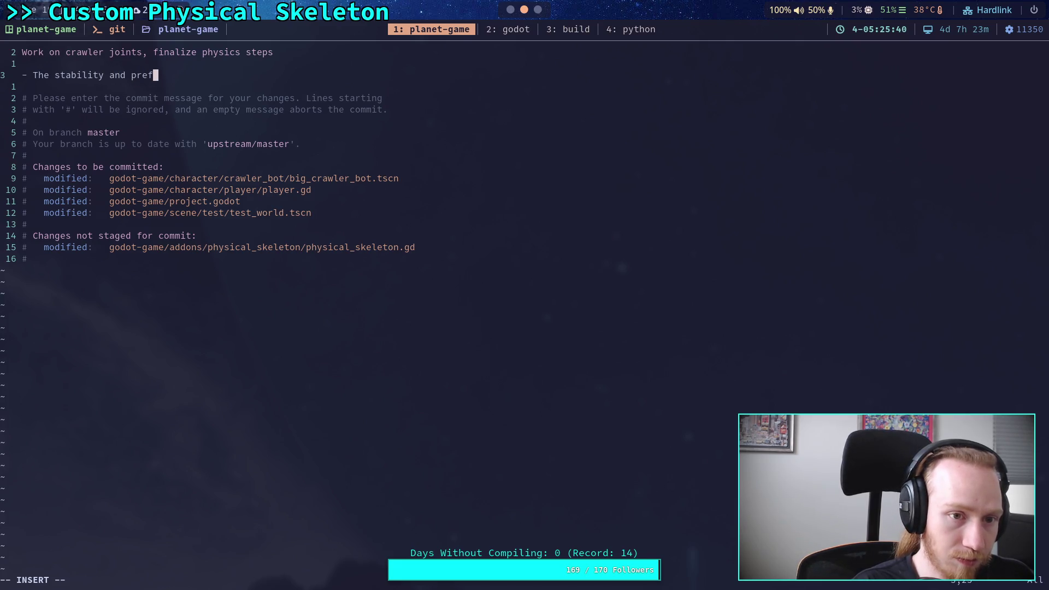
text(formanc)
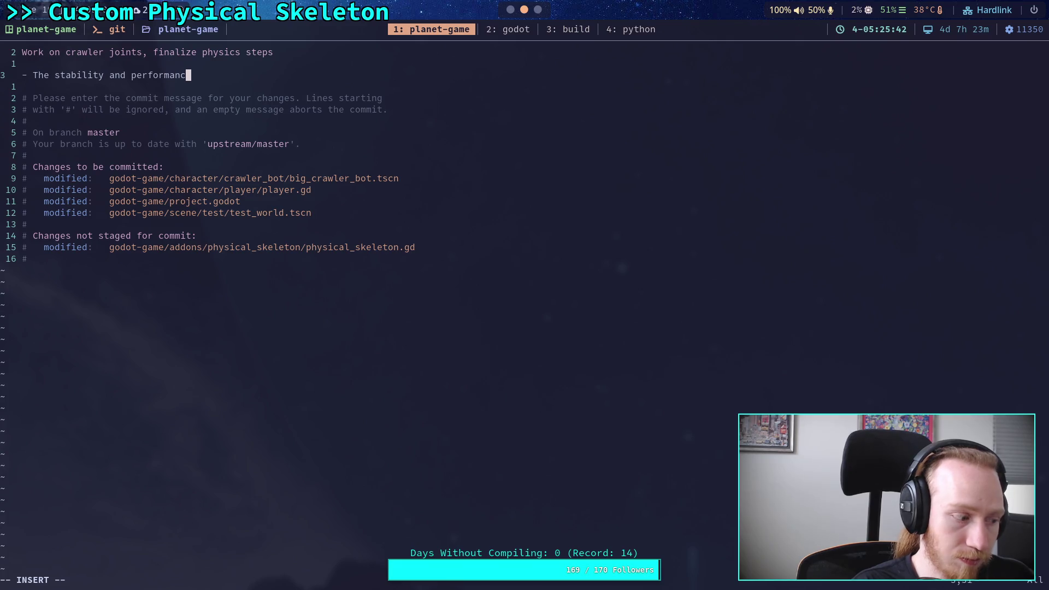
text(e improves )
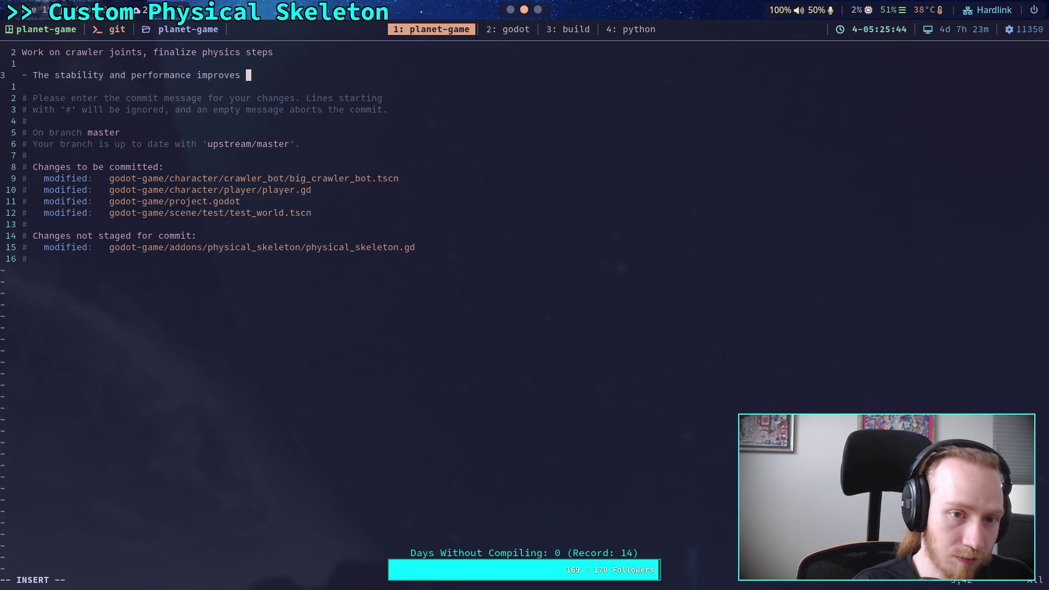
text(crashes)
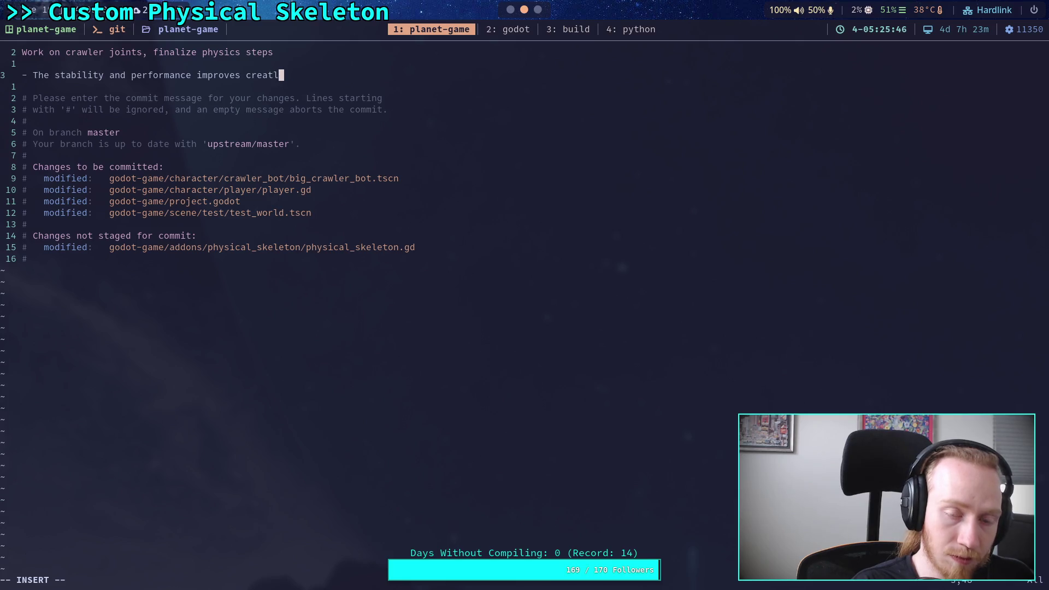
key(BackSpace)
key(BackSpace)
key(BackSpace)
text(gr)
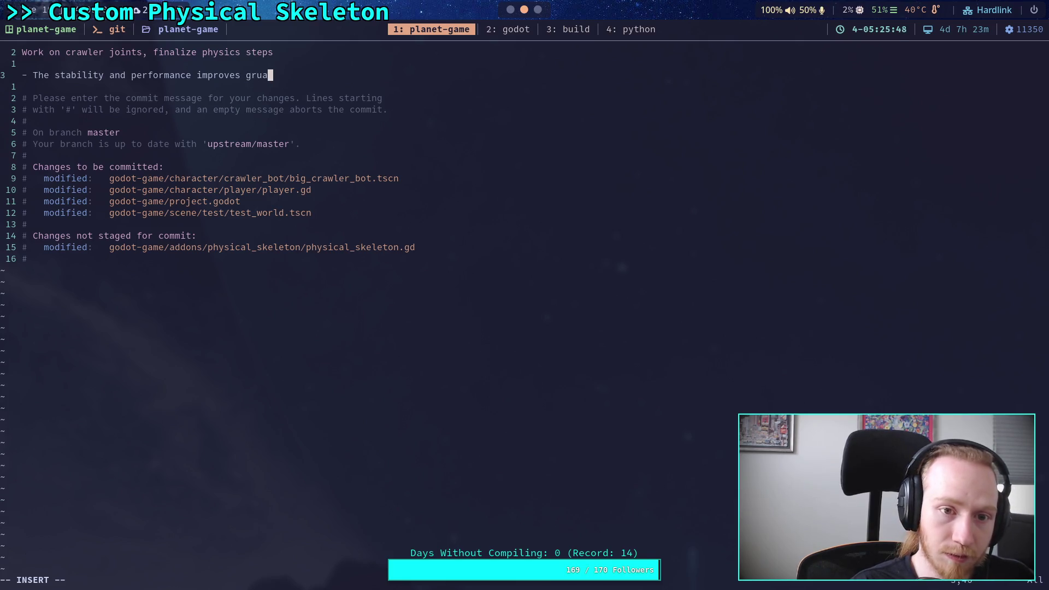
text(eatly )
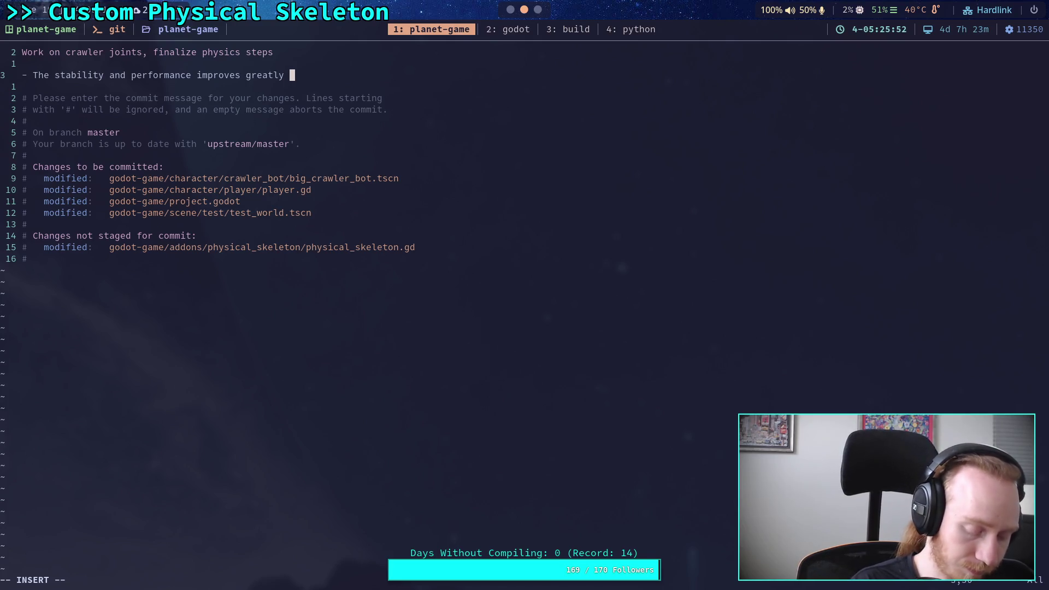
text(with less)
key(Return)
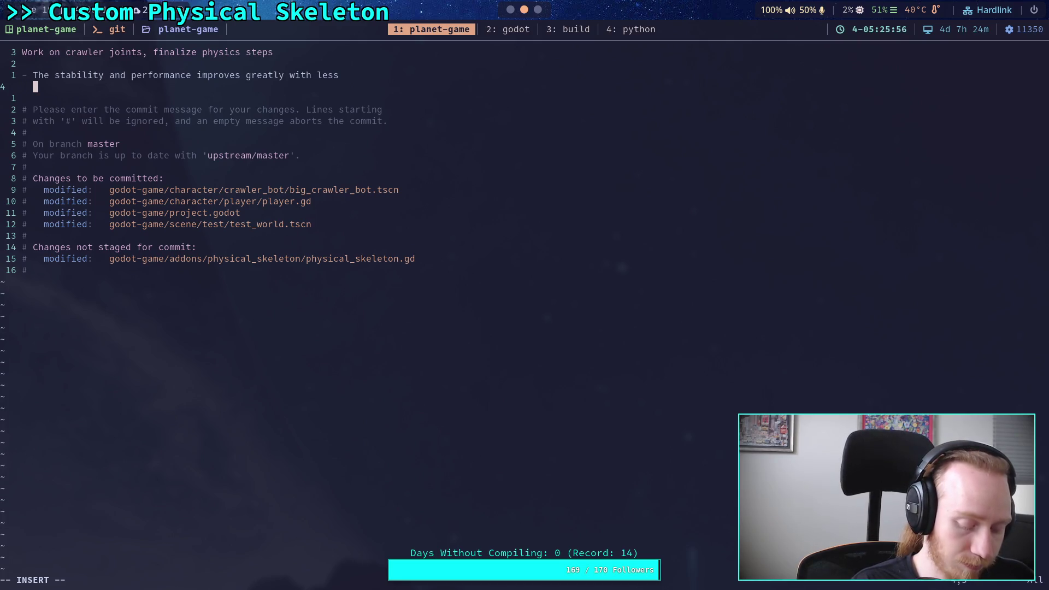
text(active constra)
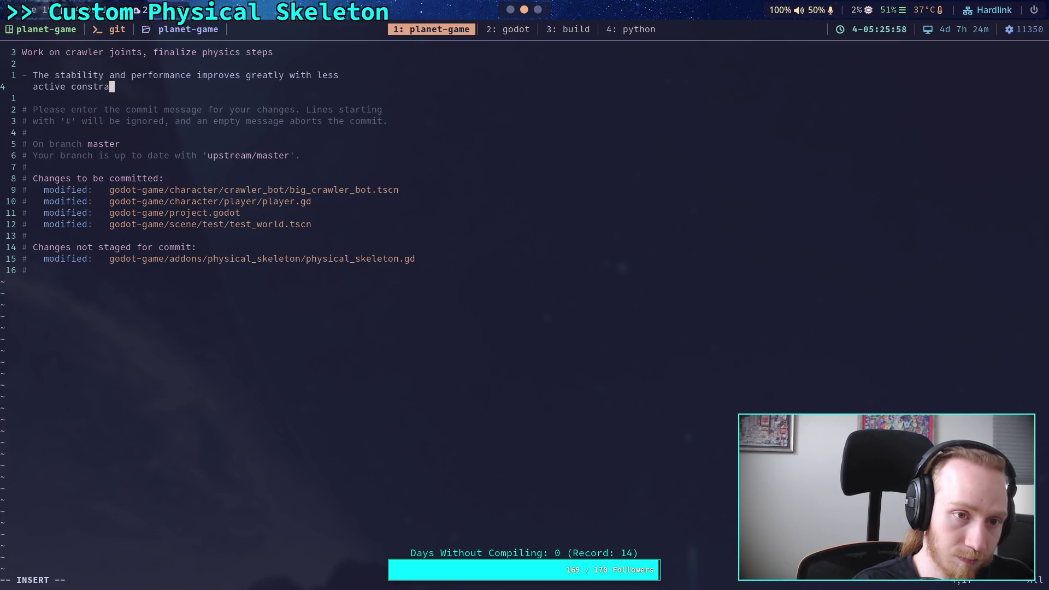
text(ints, )
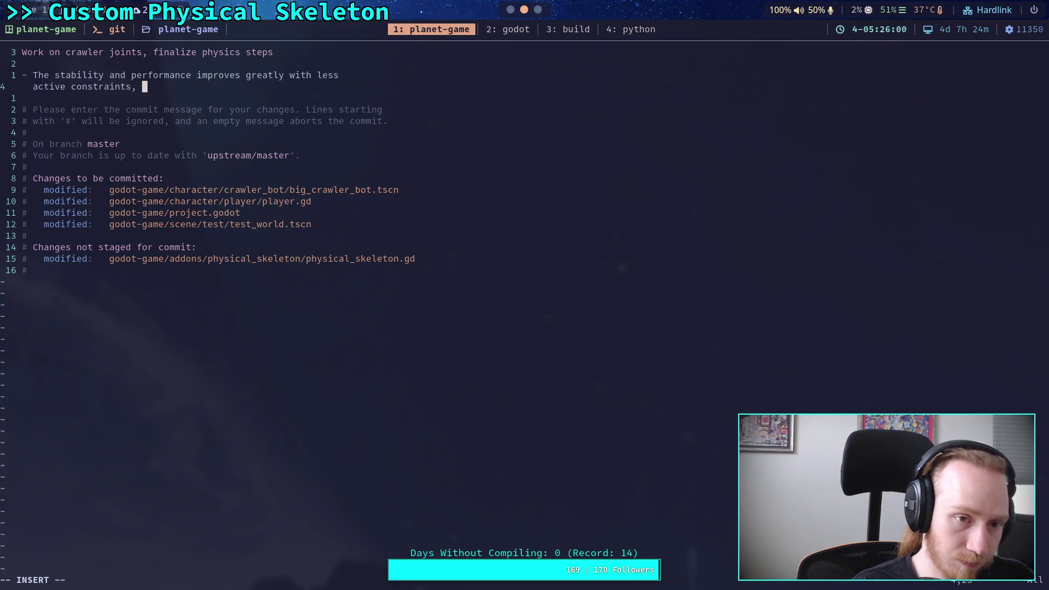
text(and )
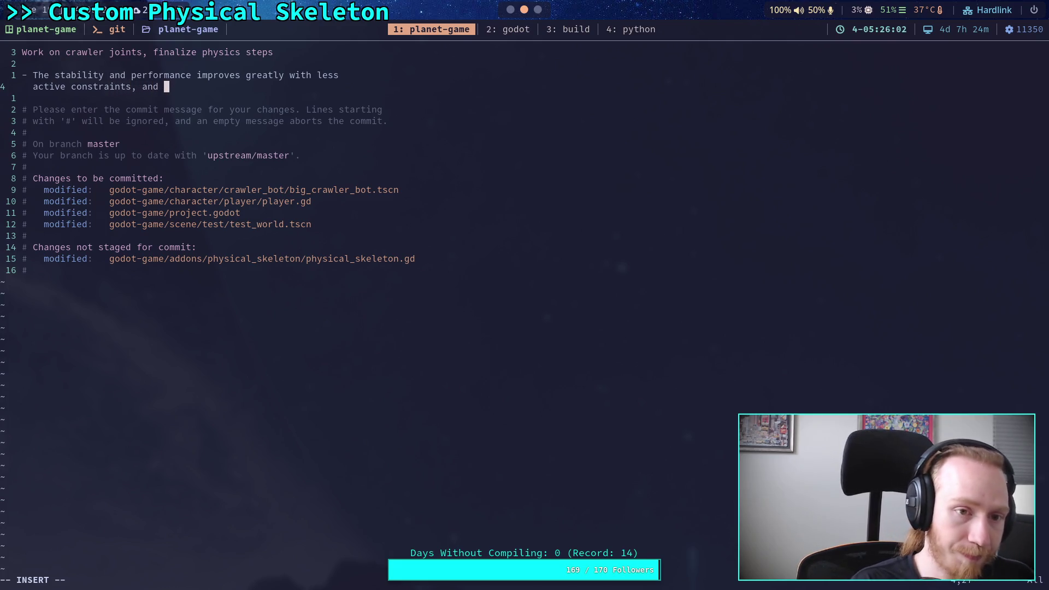
text(the fi)
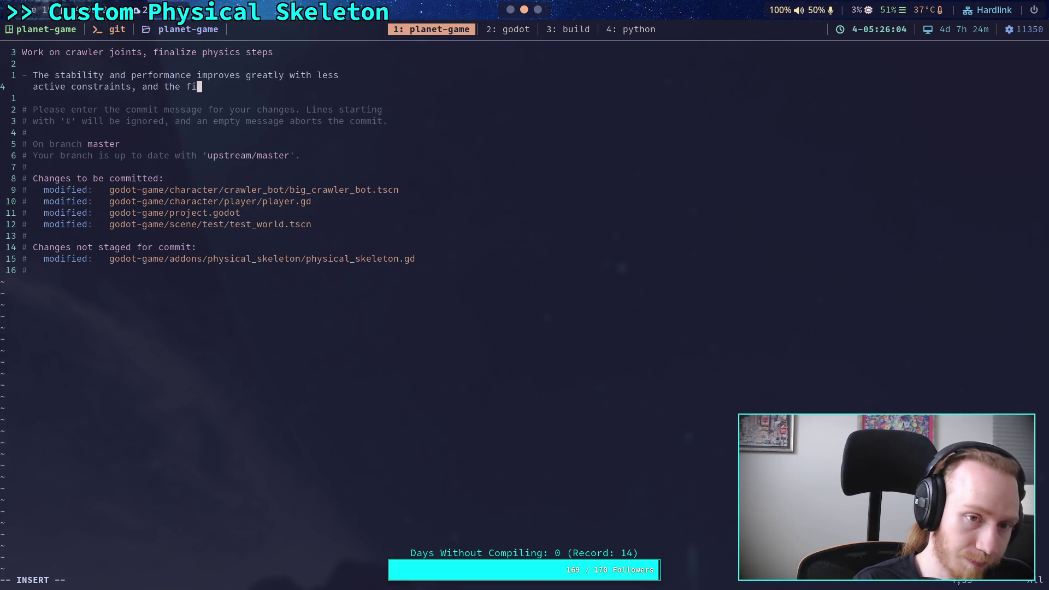
text(bed point )
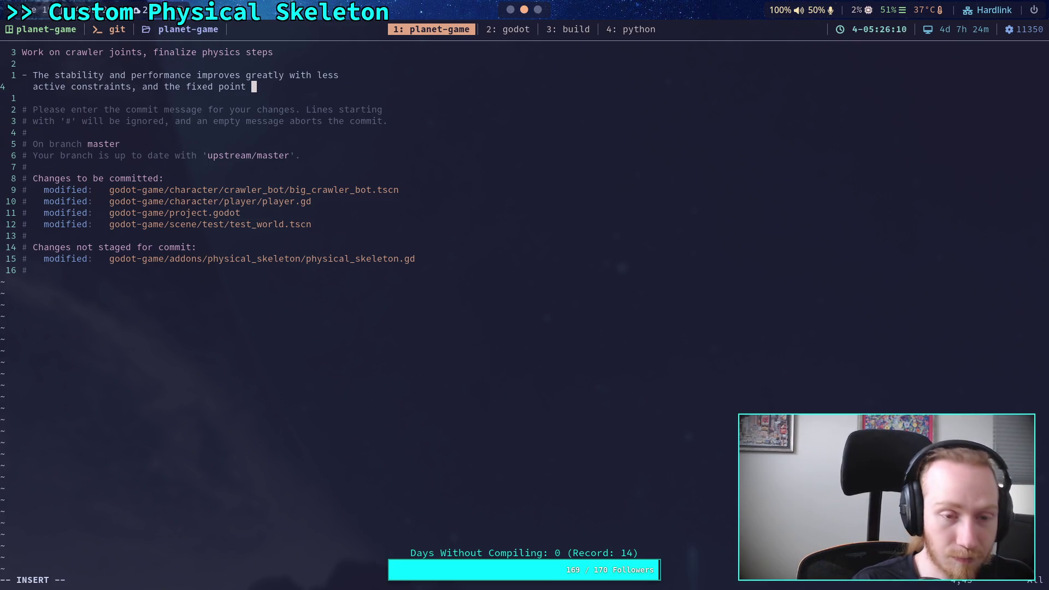
text(joints)
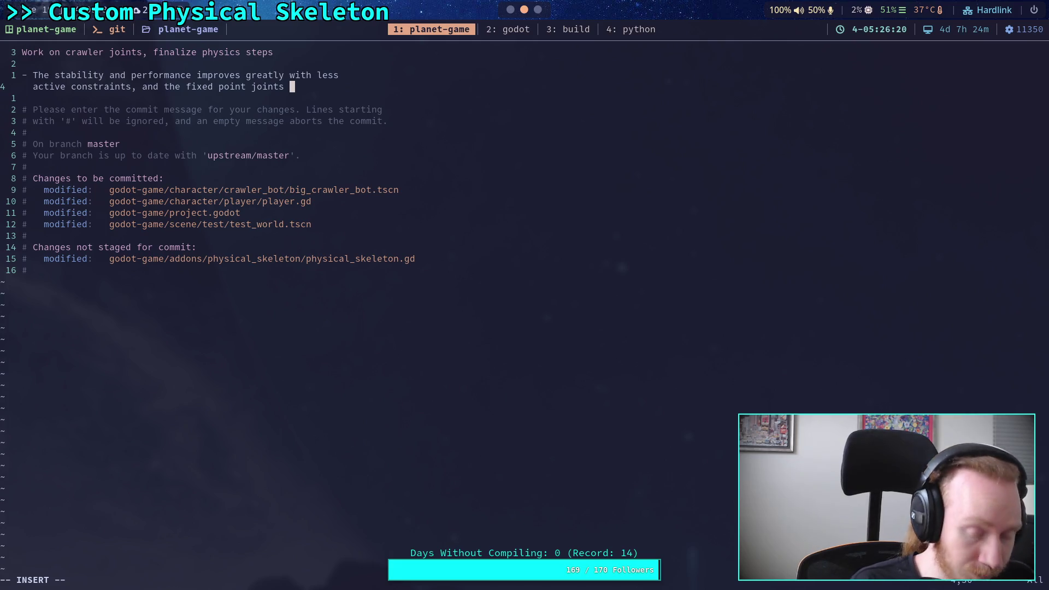
text(s)
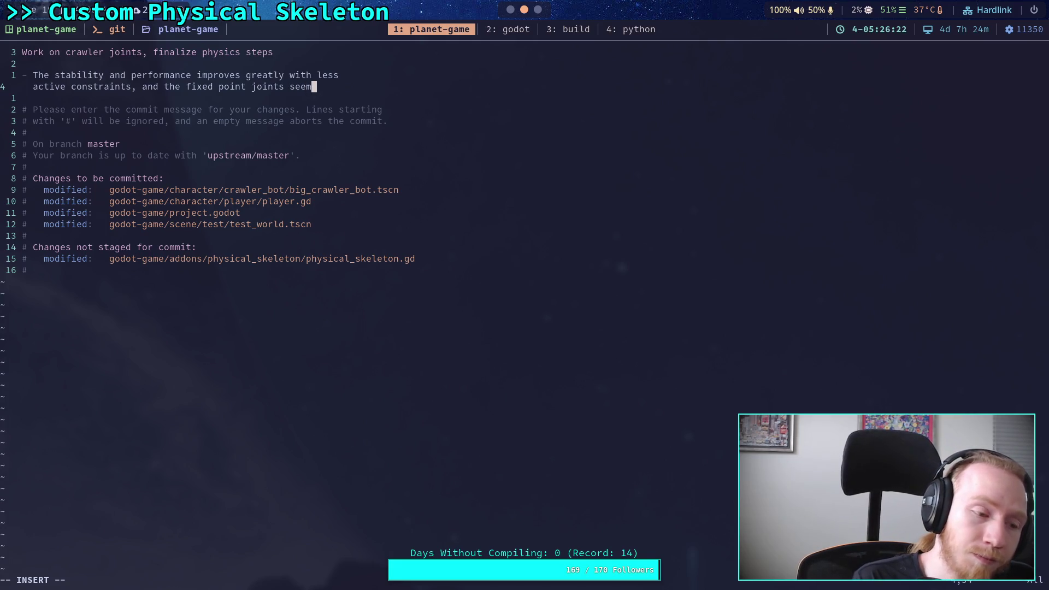
key(BackSpace)
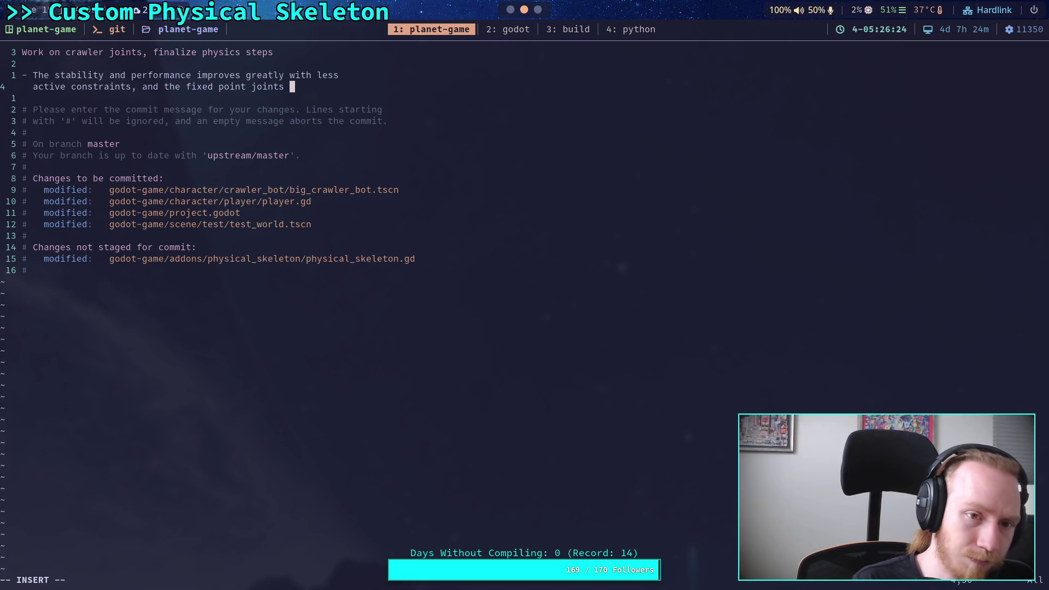
key(BackSpace)
key(BackSpace)
key(BackSpace)
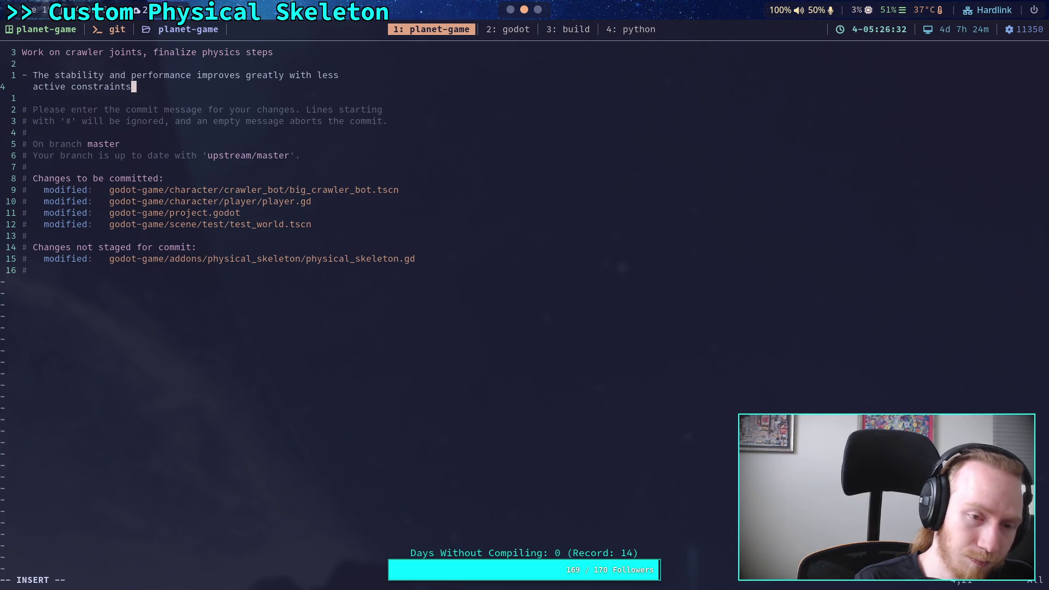
text(, espec)
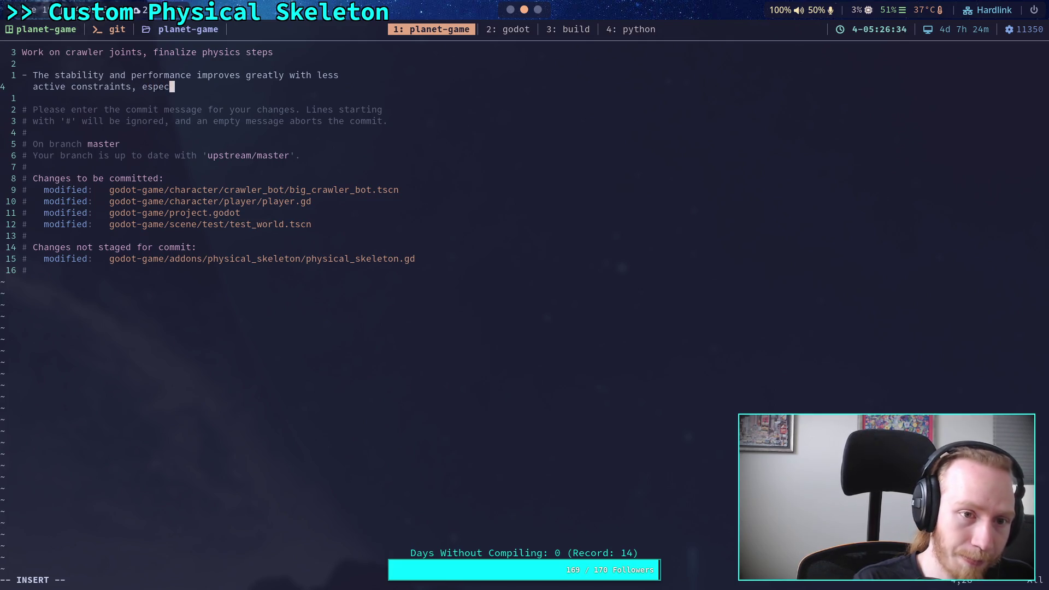
text(ially)
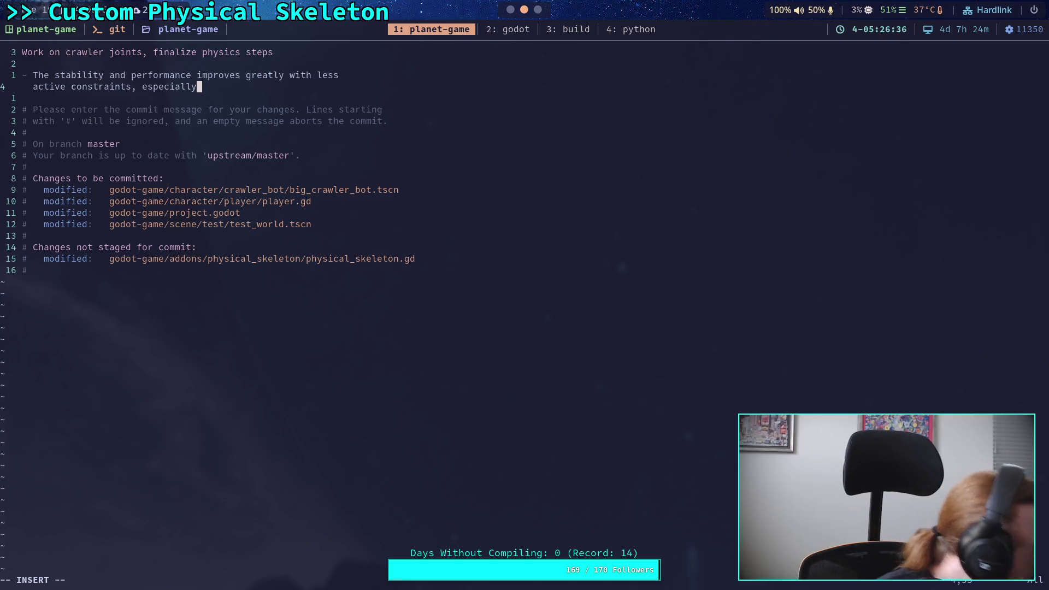